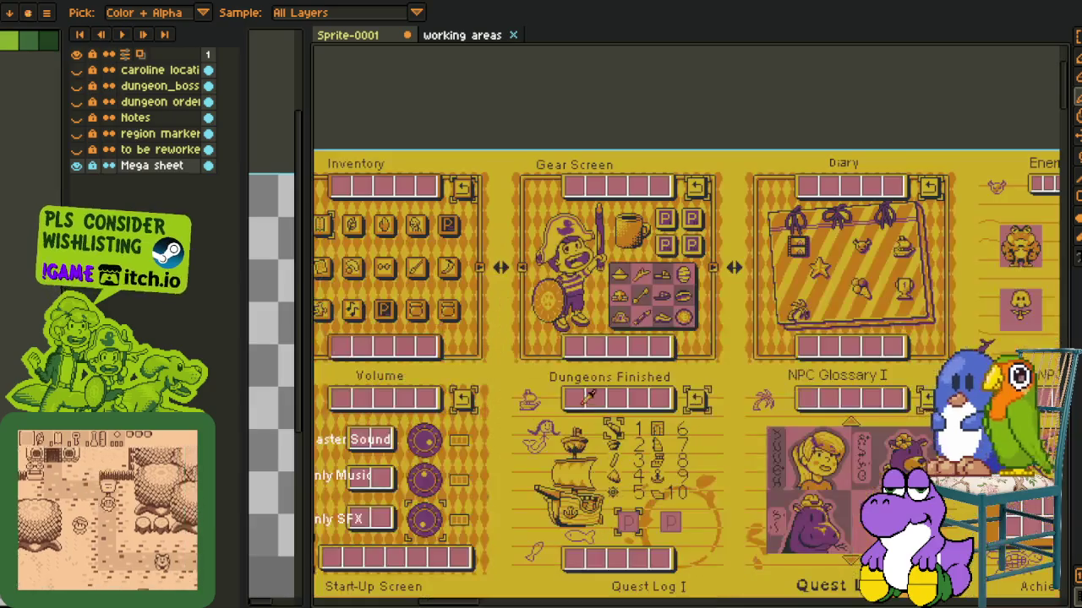
- Zoom and pan around the map sheets and frying pan close-up to inspect them
scroll(597, 454, "up", 2)
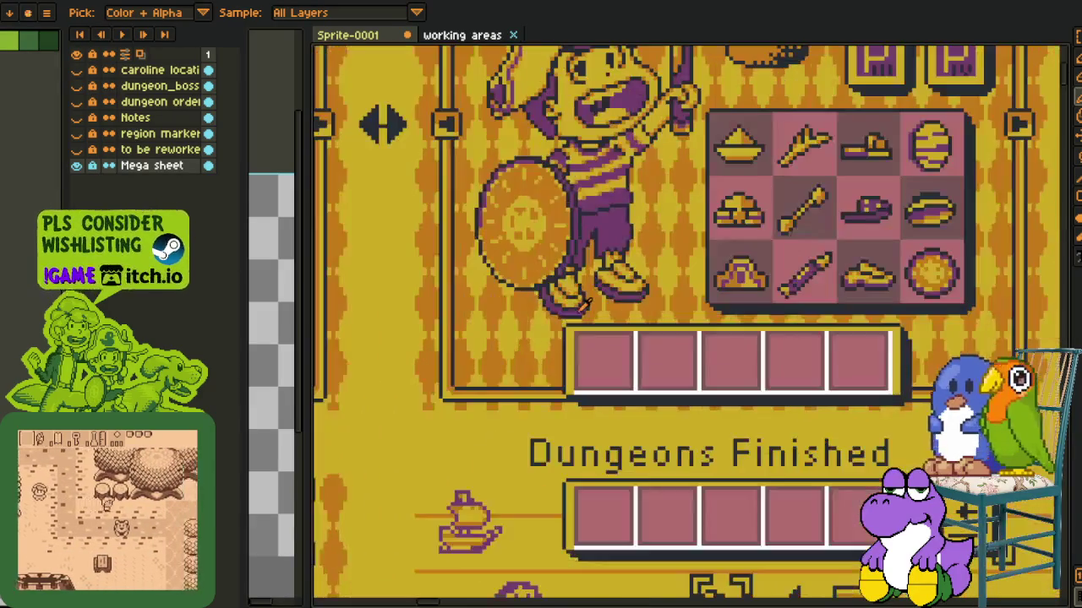
scroll(627, 238, "up", 1)
scroll(627, 238, "down", 2)
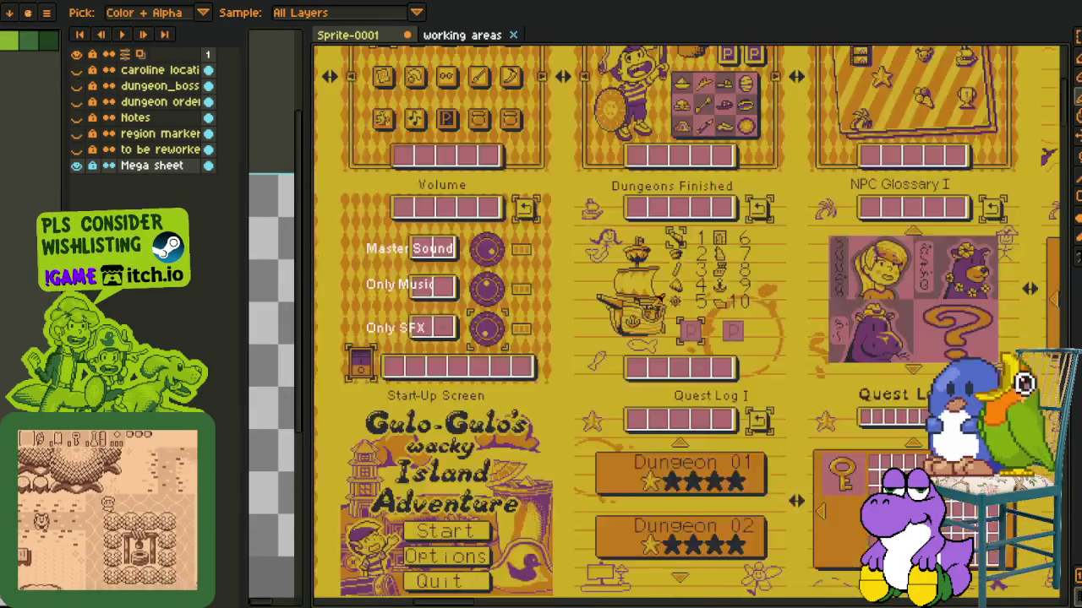
scroll(627, 239, "down", 2)
scroll(738, 110, "up", 2)
scroll(684, 191, "up", 2)
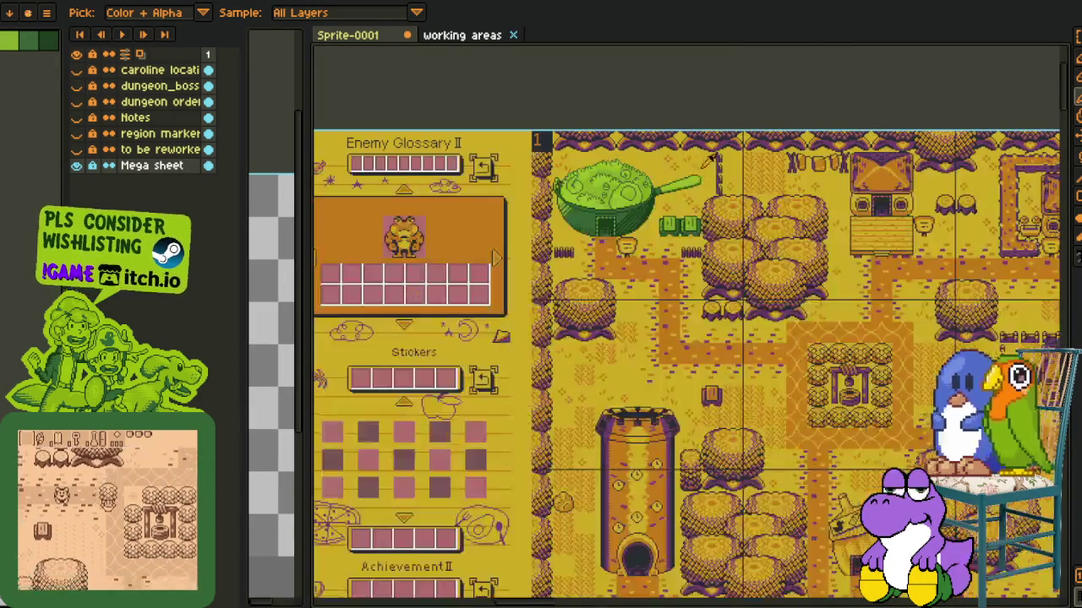
scroll(701, 186, "up", 2)
scroll(691, 216, "up", 2)
left_click_drag(690, 216, 807, 243)
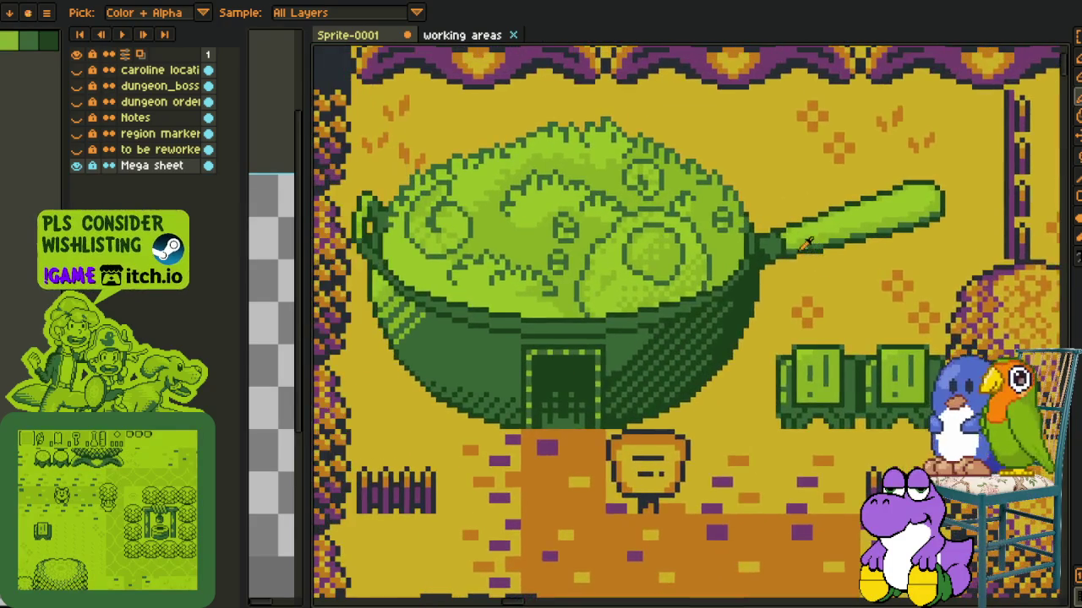
scroll(844, 203, "down", 2)
scroll(724, 211, "down", 2)
scroll(701, 287, "up", 2)
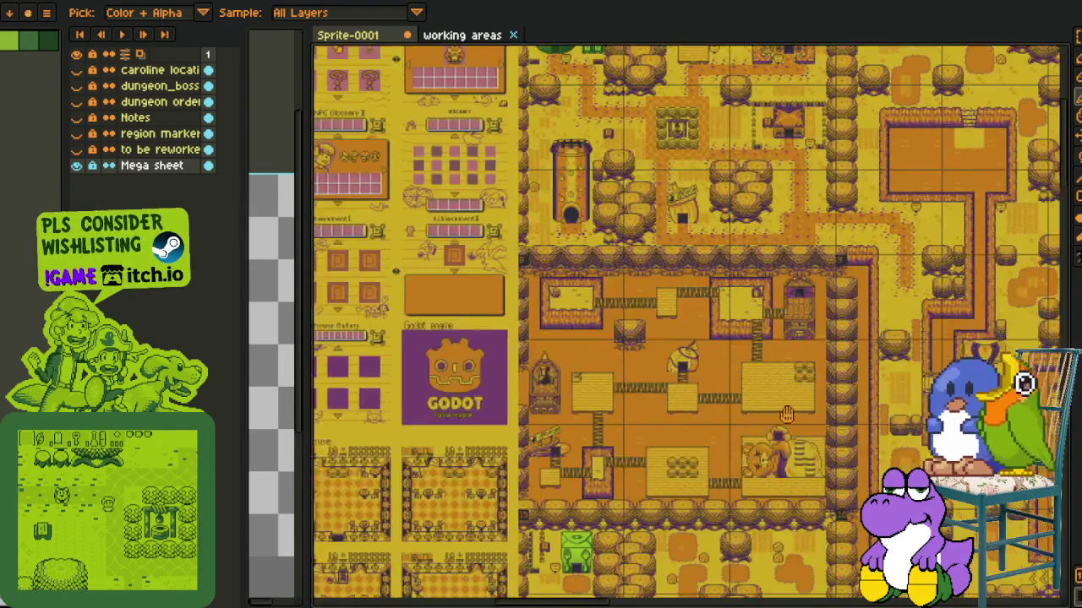
scroll(679, 367, "up", 2)
scroll(679, 367, "down", 3)
scroll(744, 355, "down", 3)
scroll(807, 342, "down", 3)
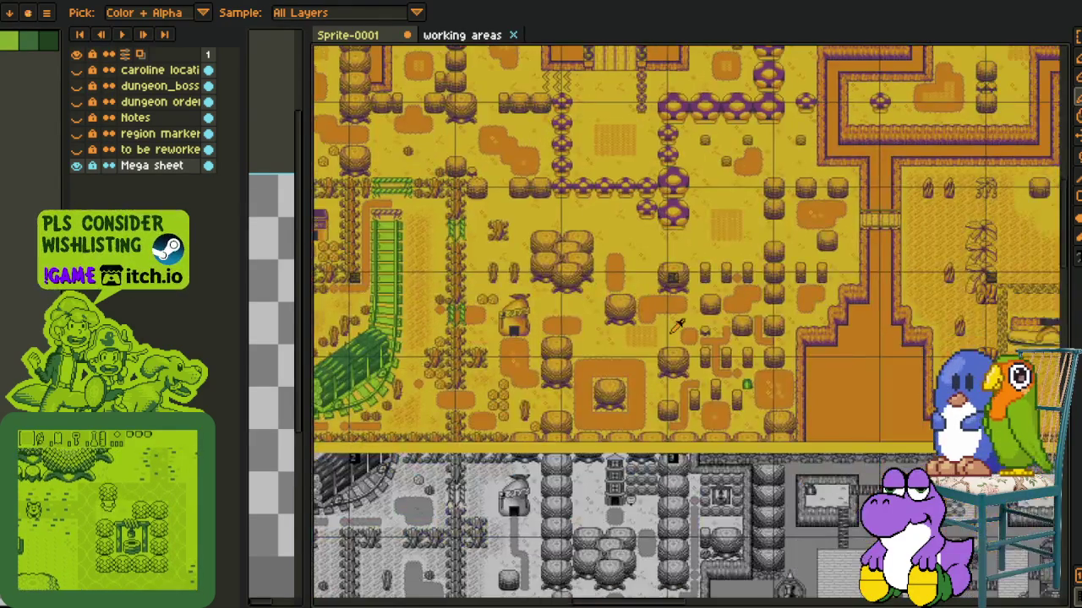
scroll(871, 330, "down", 3)
scroll(761, 330, "up", 3)
scroll(659, 287, "up", 1)
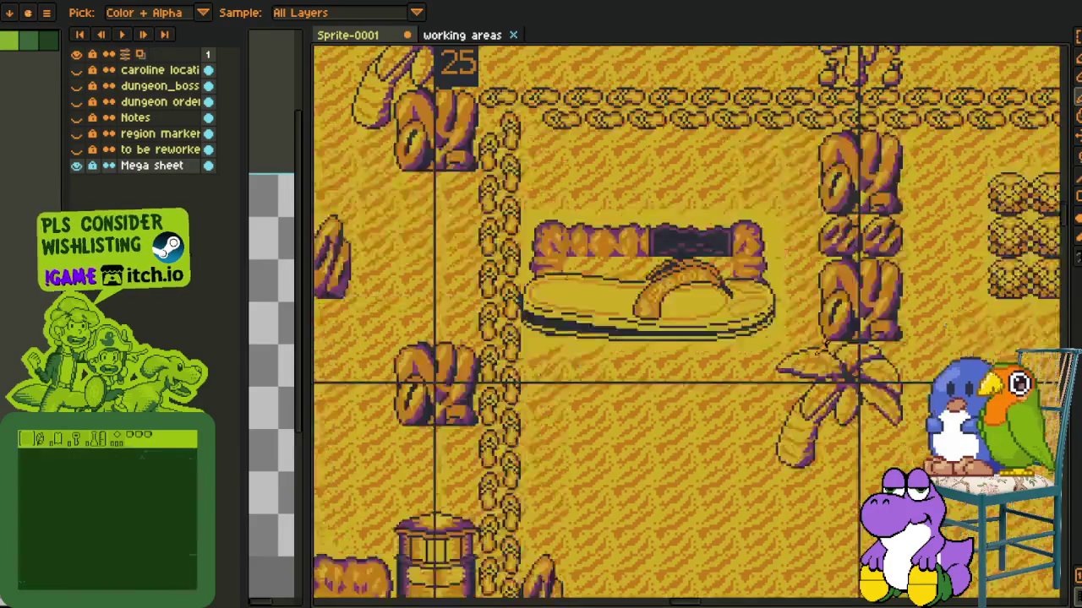
scroll(591, 245, "up", 2)
scroll(782, 267, "up", 1)
scroll(676, 135, "down", 2)
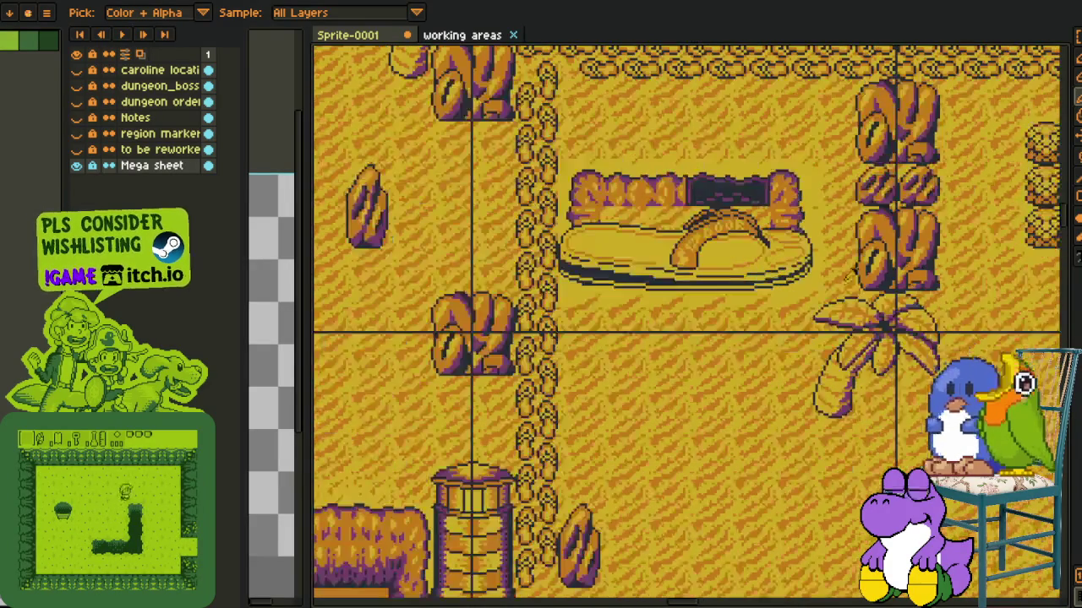
scroll(785, 266, "up", 1)
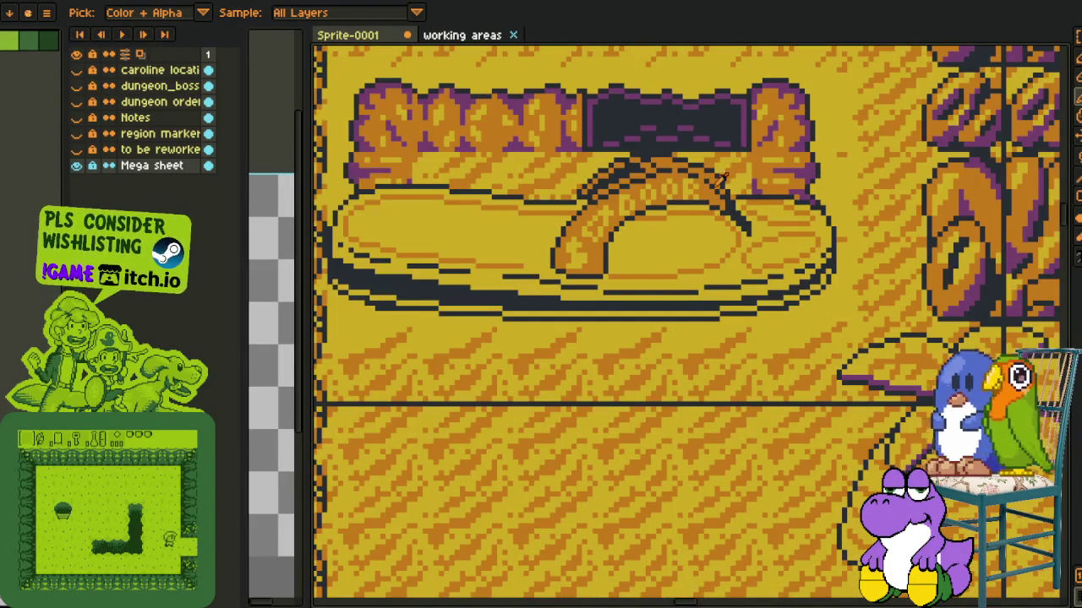
scroll(741, 236, "down", 3)
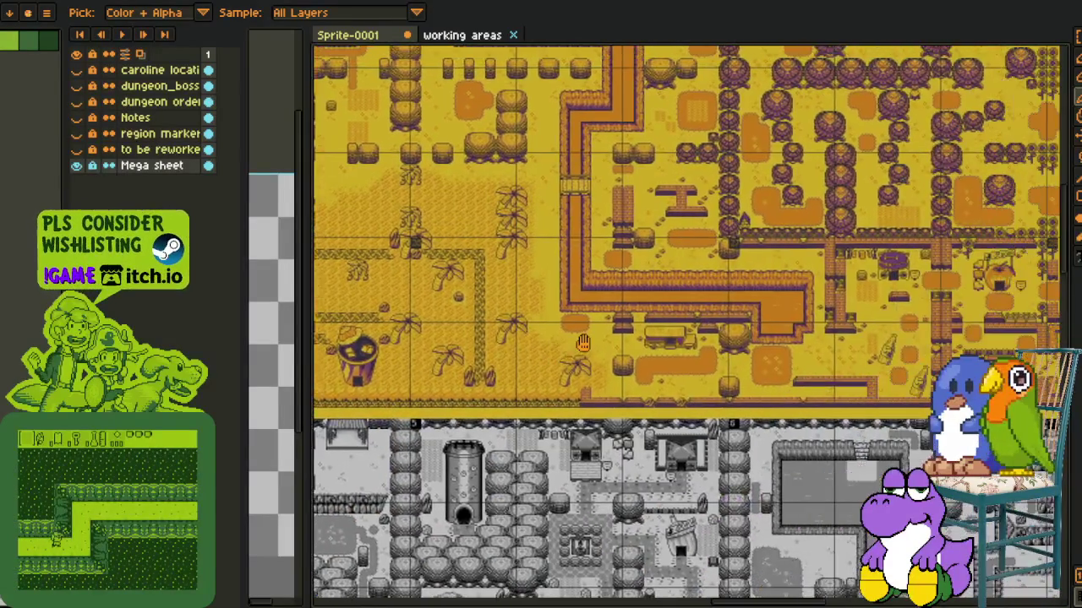
scroll(752, 347, "up", 3)
scroll(752, 346, "left", 3)
scroll(765, 317, "up", 1)
scroll(770, 310, "up", 1)
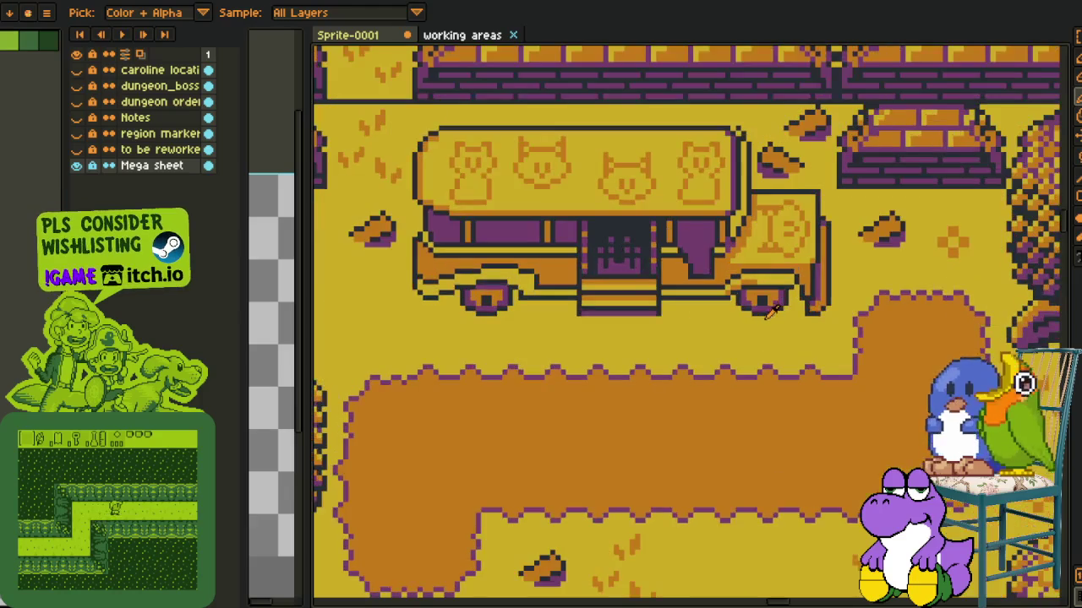
scroll(774, 313, "down", 1)
scroll(727, 319, "down", 1)
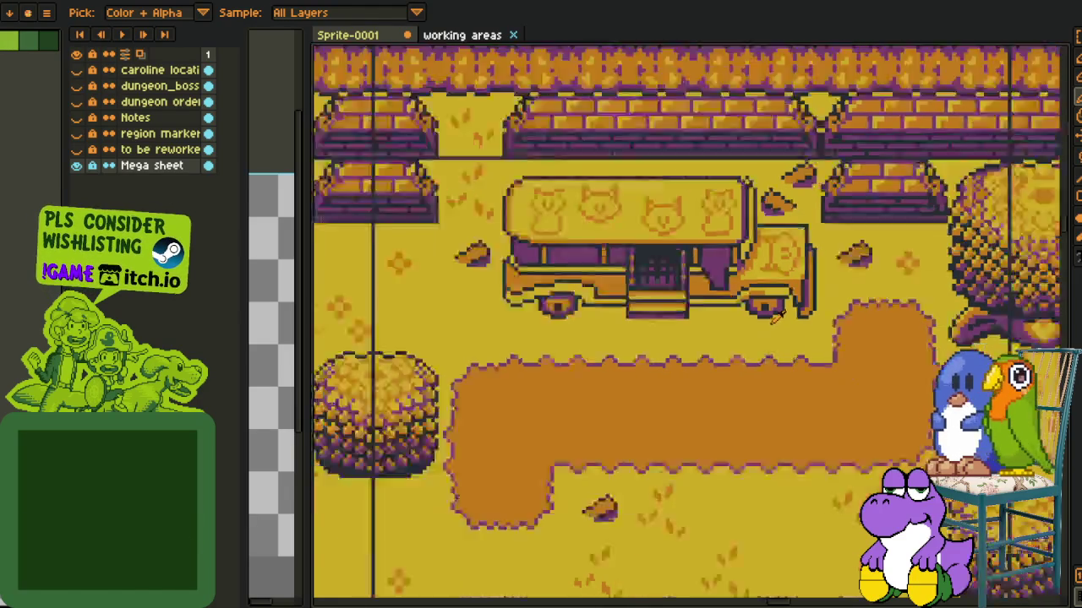
scroll(642, 330, "down", 2)
scroll(642, 321, "up", 1)
scroll(710, 289, "up", 2)
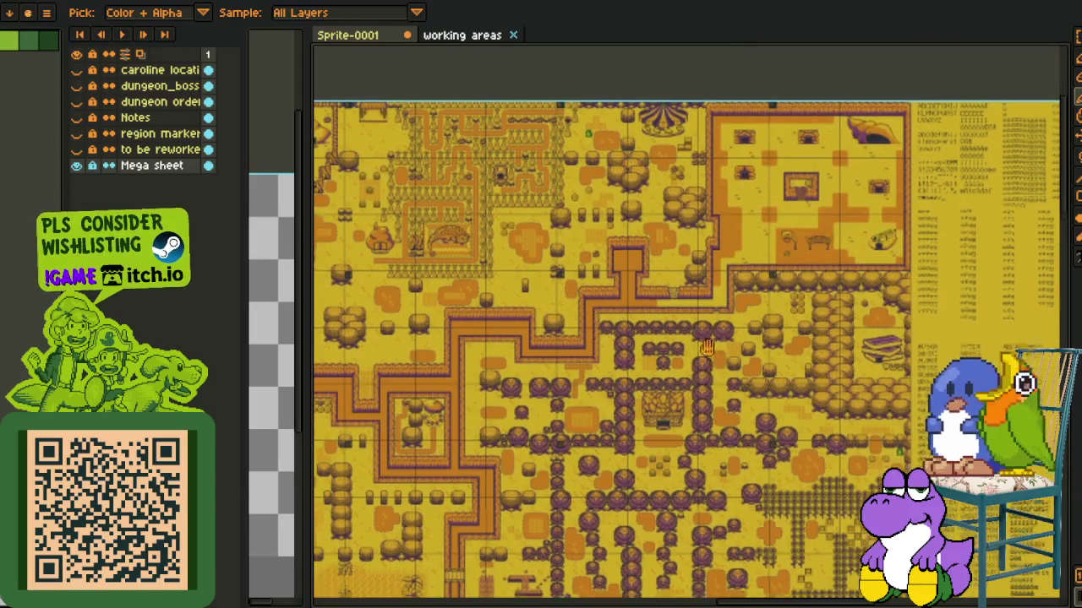
scroll(722, 338, "down", 5)
scroll(710, 339, "down", 5)
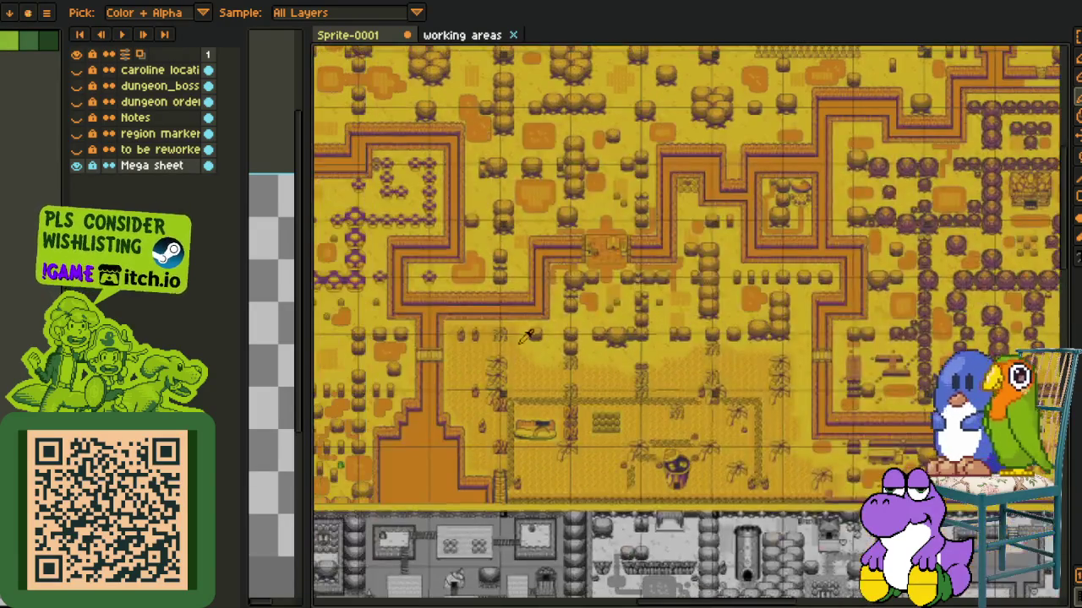
scroll(697, 340, "down", 5)
scroll(682, 343, "down", 5)
left_click_drag(682, 342, 805, 391)
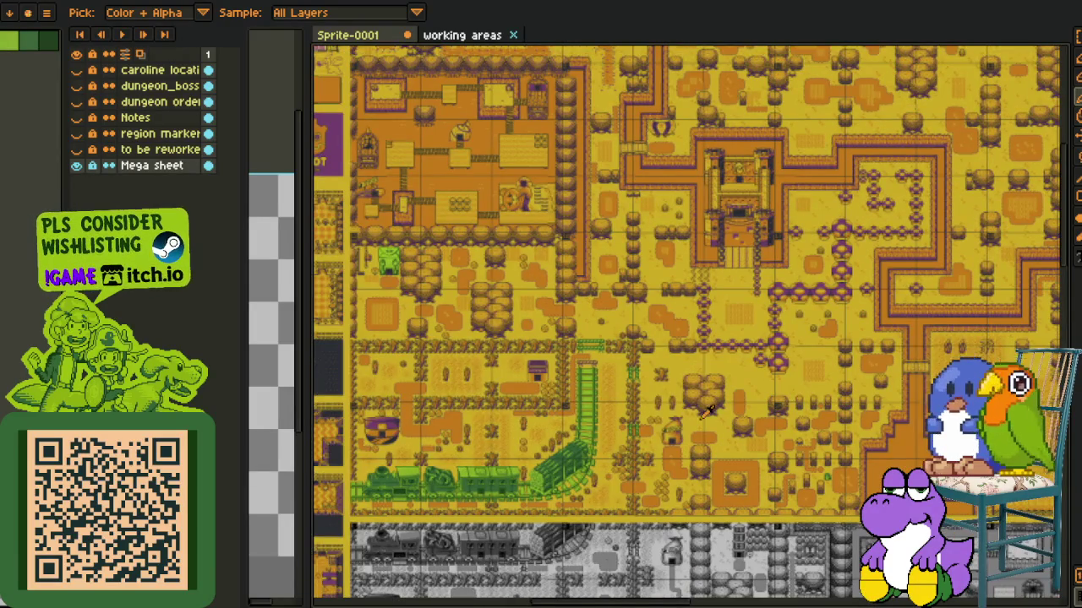
scroll(708, 412, "up", 2)
scroll(676, 414, "up", 2)
scroll(643, 419, "up", 2)
scroll(590, 422, "up", 2)
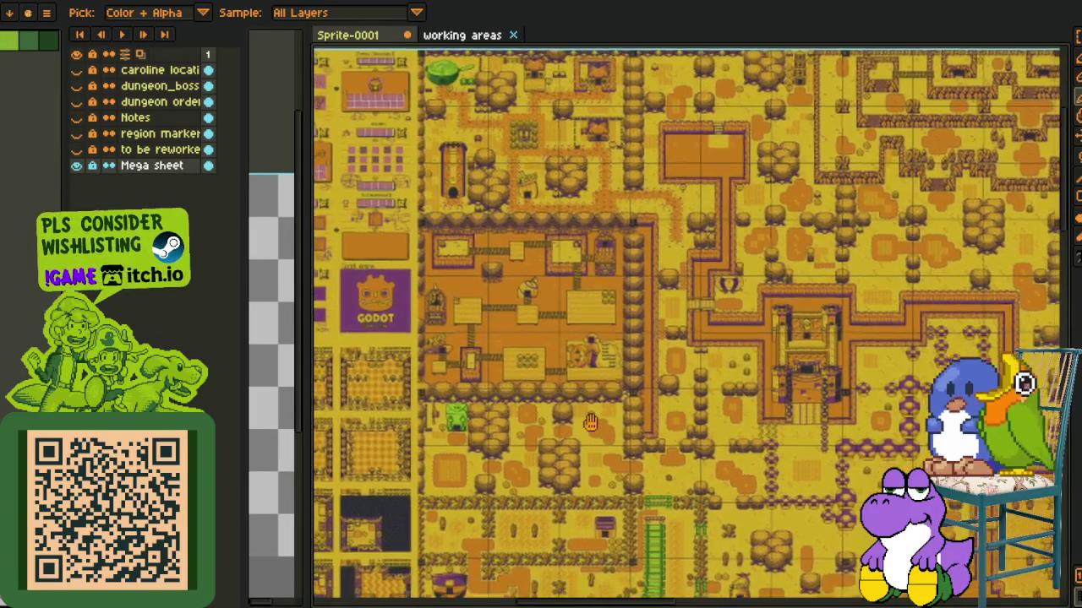
scroll(583, 414, "down", 5)
scroll(574, 401, "down", 5)
scroll(562, 385, "up", 2)
scroll(553, 374, "up", 1)
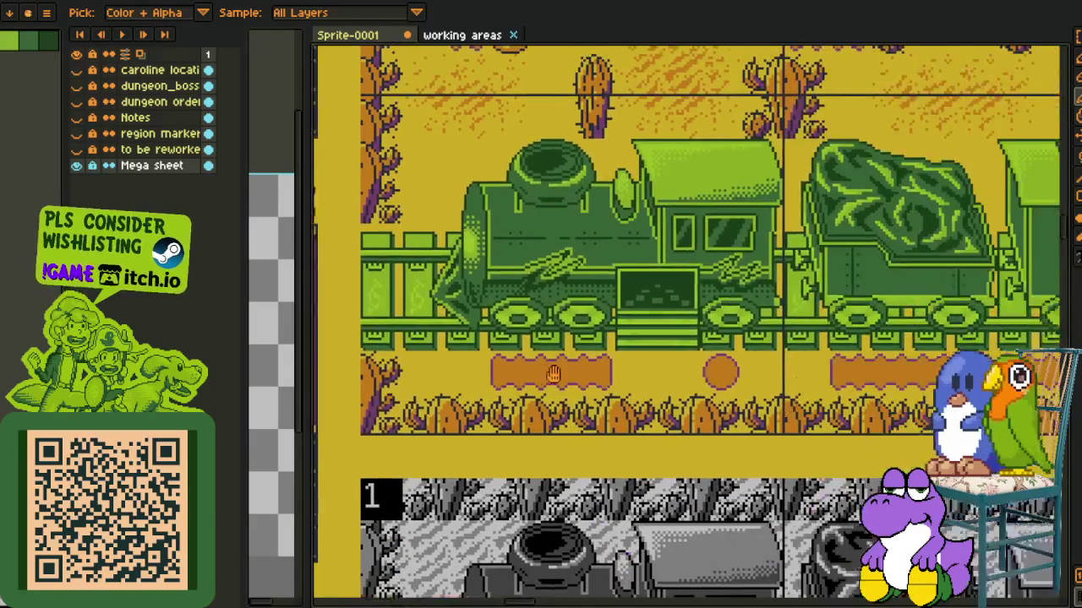
scroll(553, 374, "down", 2)
scroll(634, 338, "down", 2)
scroll(780, 288, "up", 2)
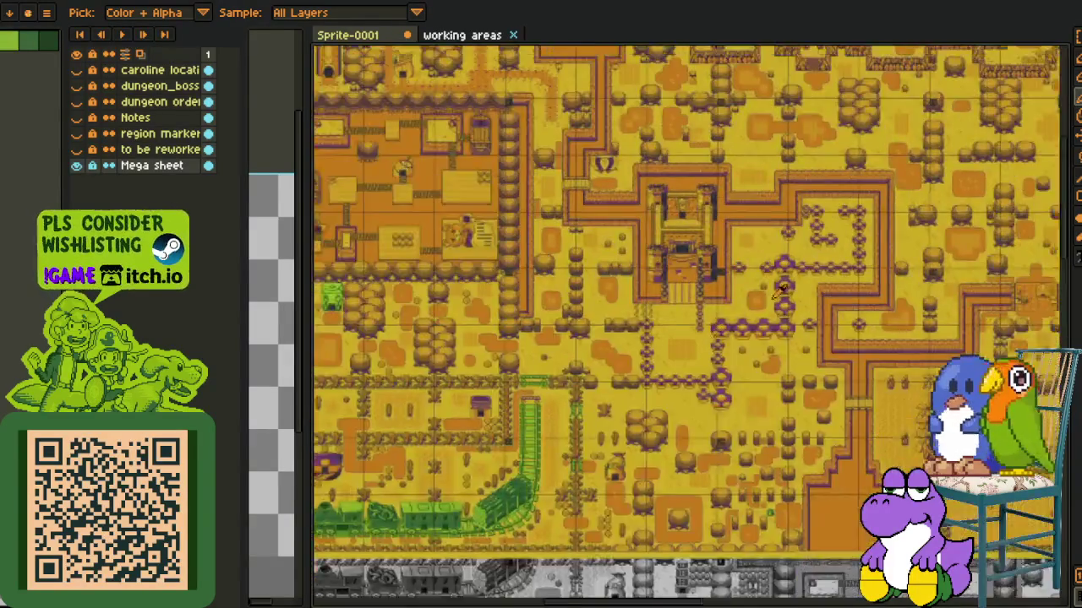
scroll(781, 288, "down", 2)
scroll(632, 218, "up", 2)
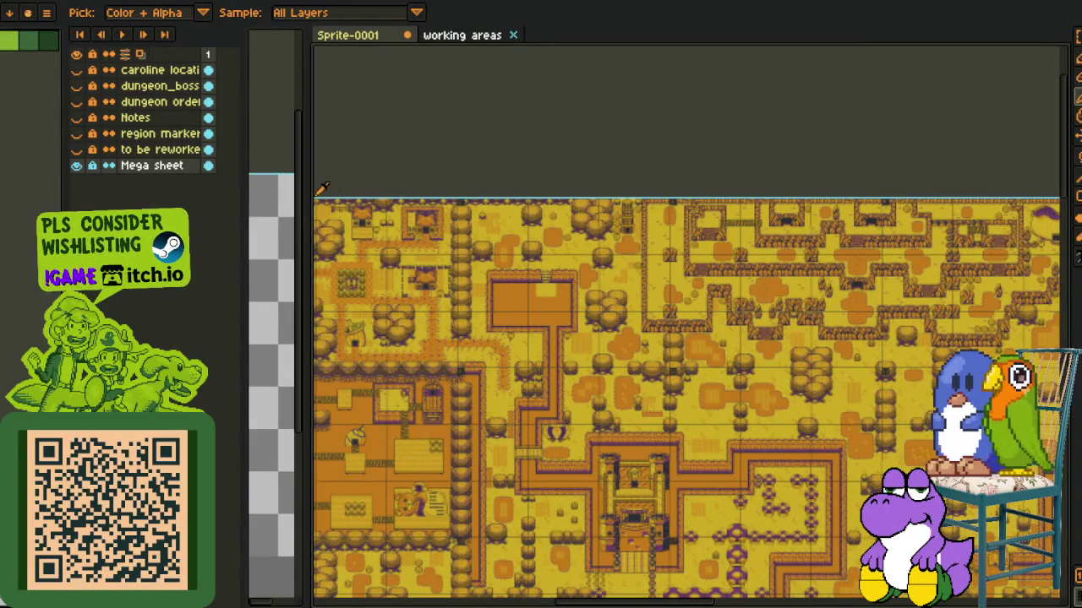
- Widen the Sprite-0001 pane beside the map sheets and make the coin-stack sprite active
left_click_drag(305, 194, 863, 196)
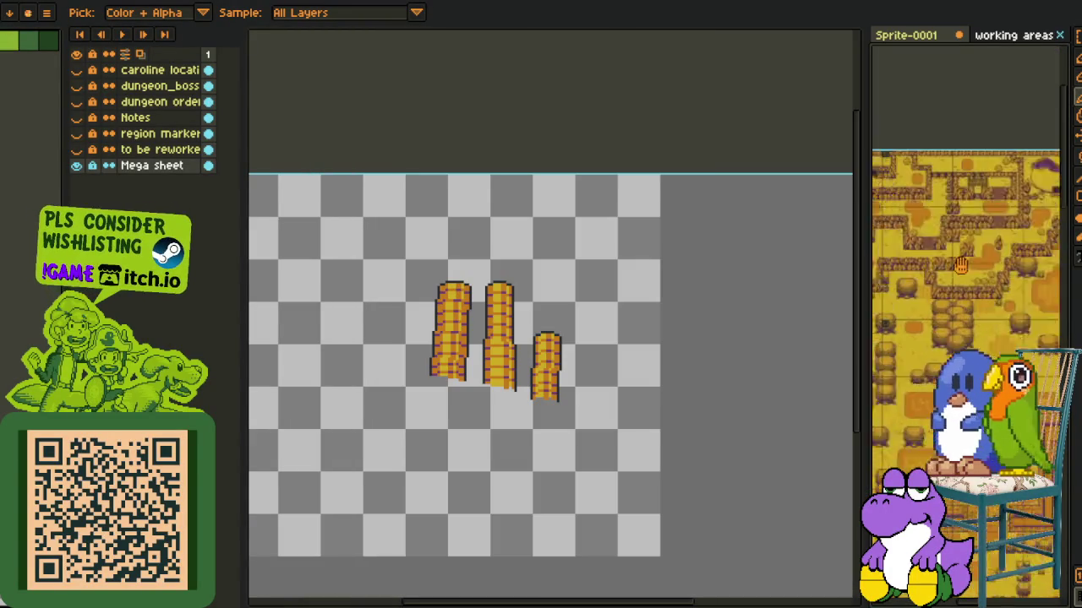
scroll(966, 331, "down", 3)
mouse_move(966, 332)
left_mouse_down()
mouse_move(980, 216)
mouse_move(940, 191)
left_mouse_up()
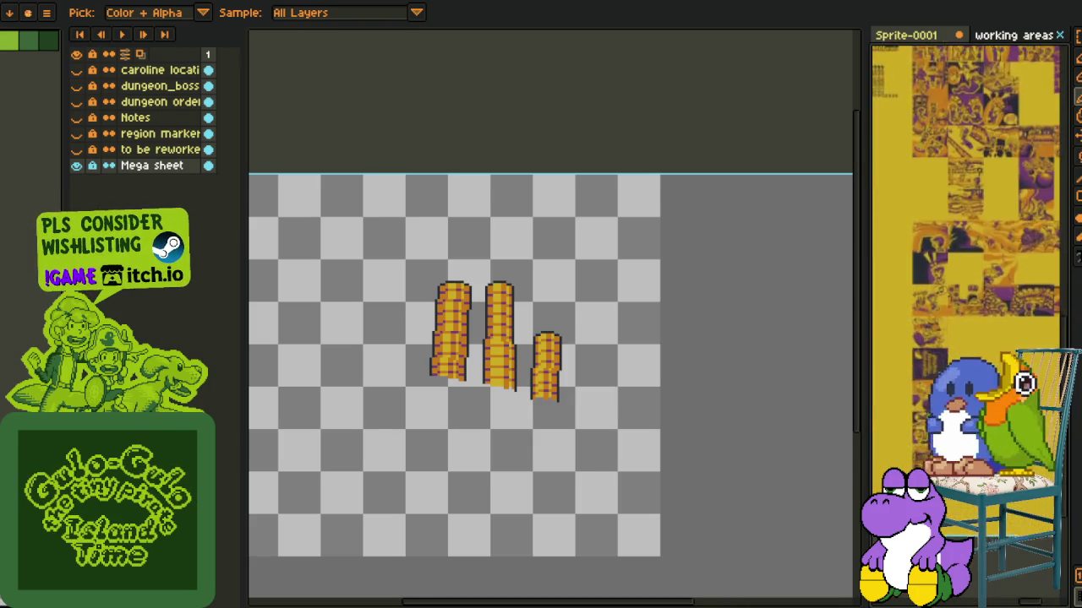
scroll(970, 349, "up", 1)
scroll(970, 349, "up", 1)
scroll(970, 349, "up", 1)
scroll(970, 349, "up", 1)
left_click(604, 357)
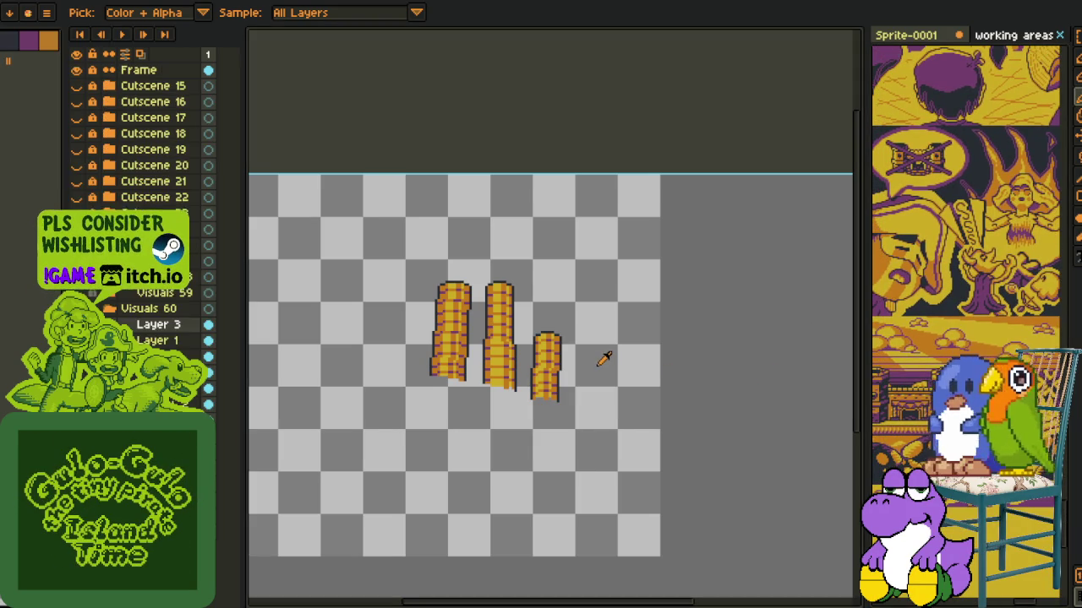
- Add Layer 2 to the coin-stack sprite from Layer 1's context menu
scroll(603, 358, "down", 1)
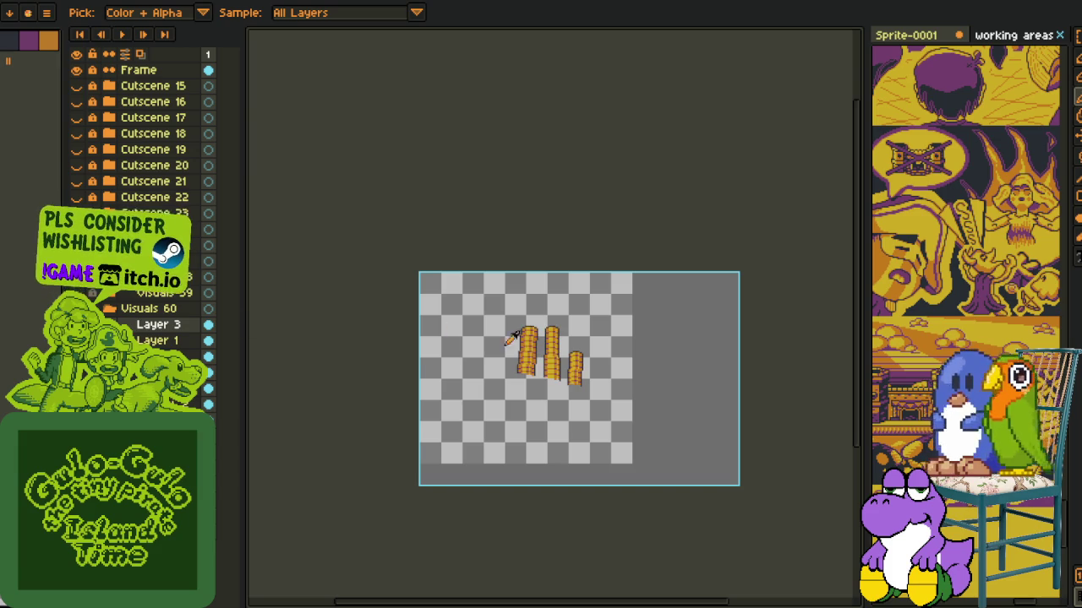
scroll(510, 338, "up", 3)
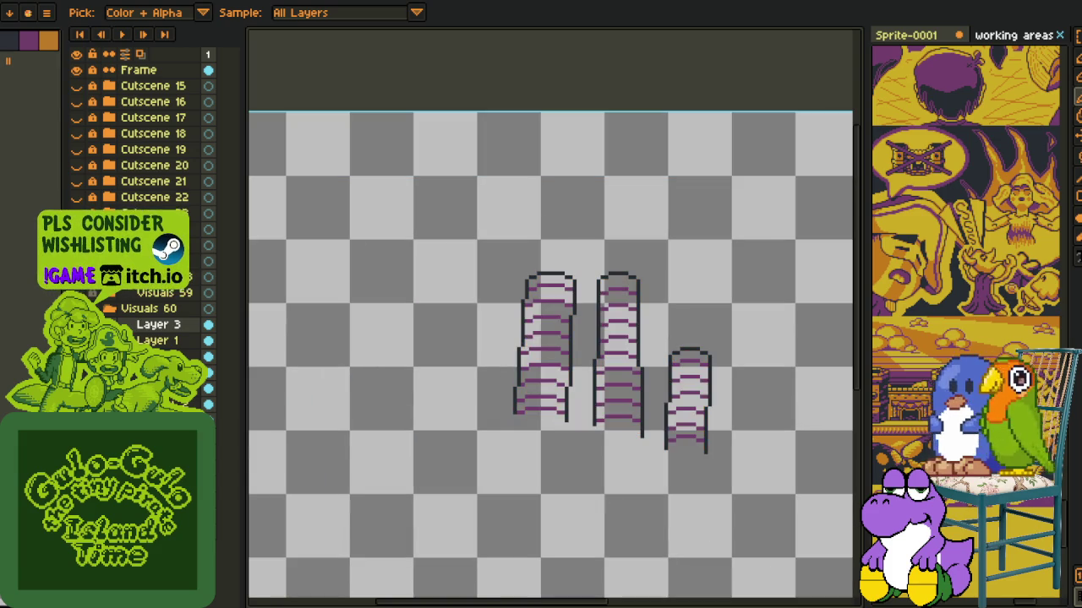
right_click(147, 338)
left_click(203, 410)
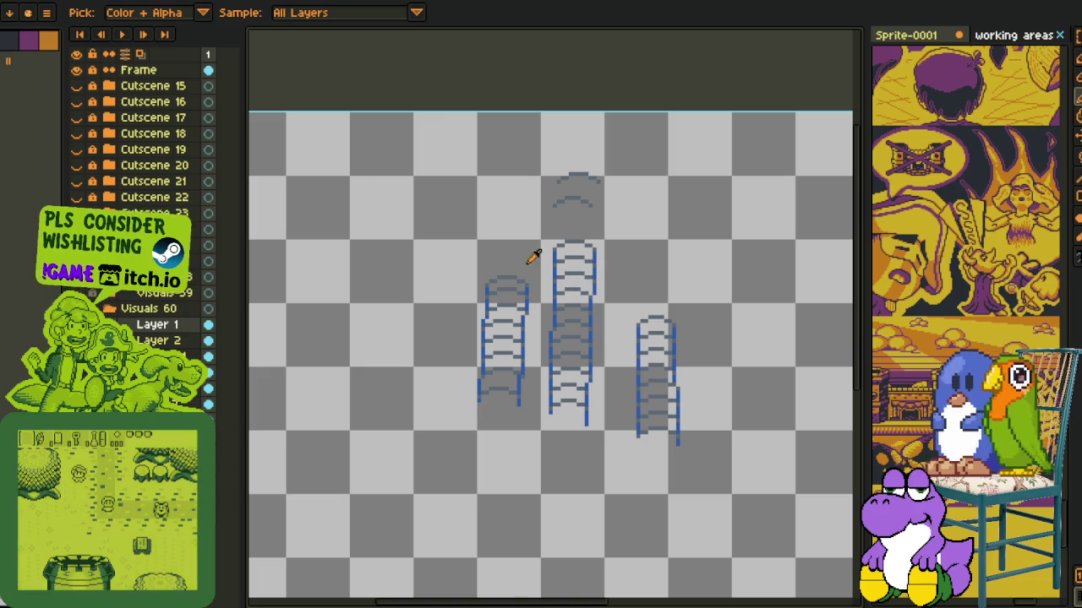
- Cut the lone arc above the middle stack and paste it onto a new Layer 3
key("m")
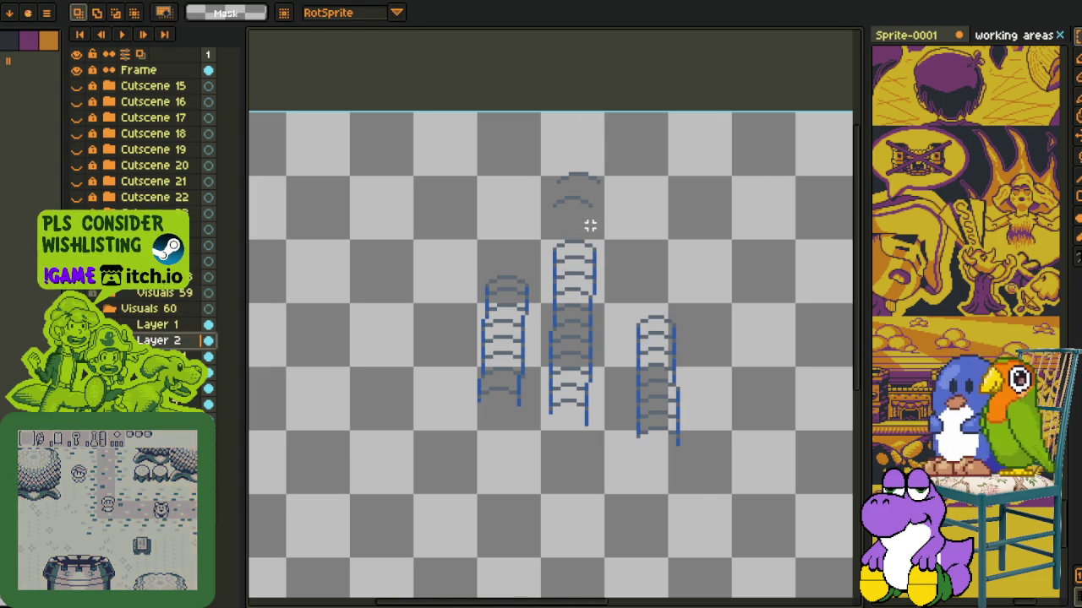
scroll(558, 221, "up", 1)
left_click_drag(526, 227, 696, 110)
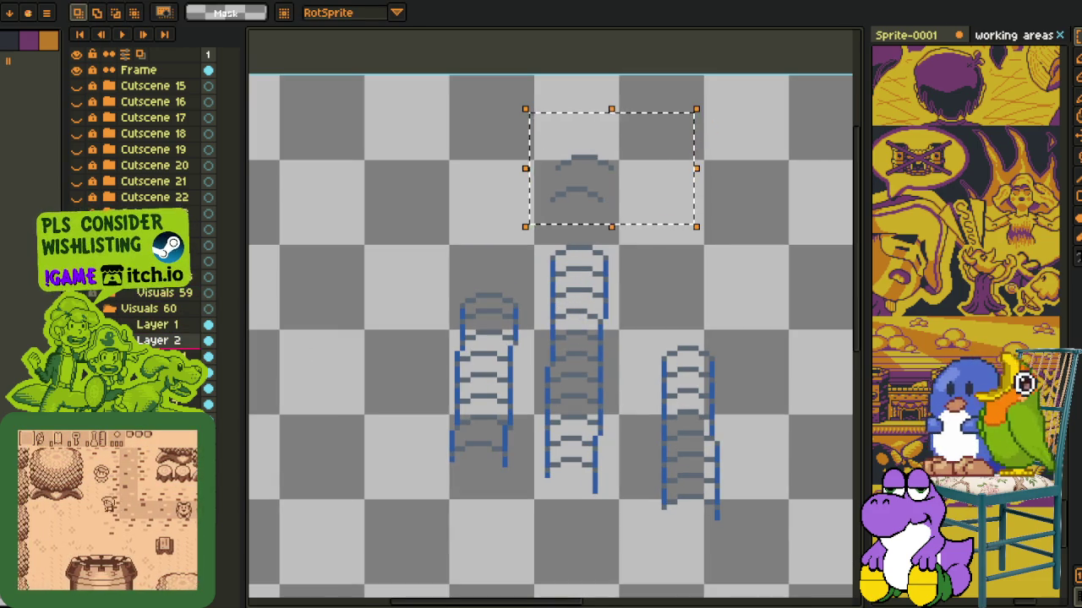
key("Delete")
left_click(139, 326)
right_click(139, 332)
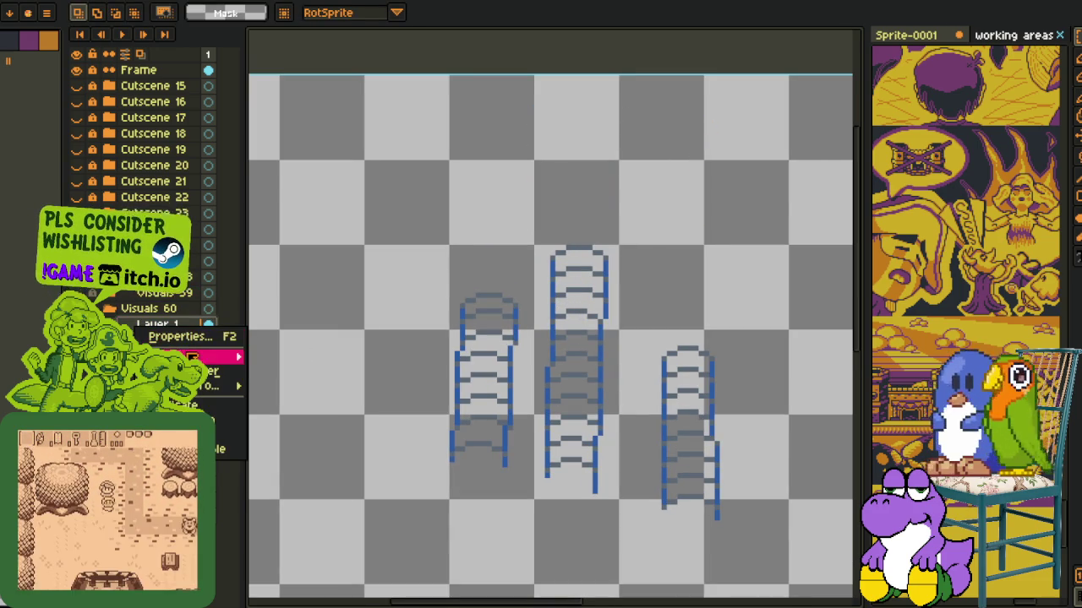
left_click(279, 357)
key("ctrl+v")
key("Return")
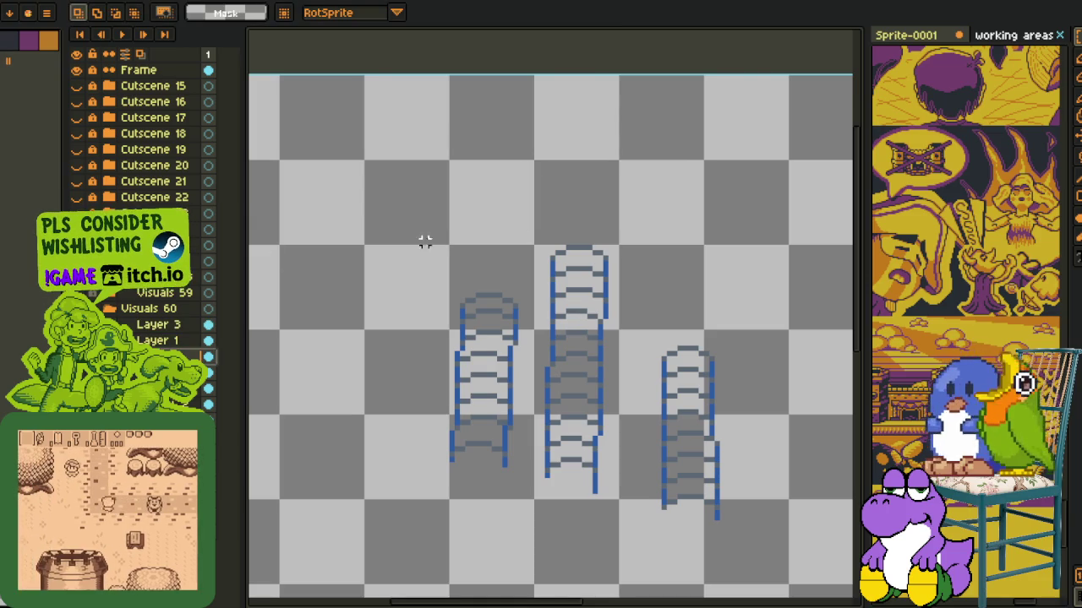
- Paste the gold coin stacks onto a new layer below Layer 1 and place them
left_click(169, 355)
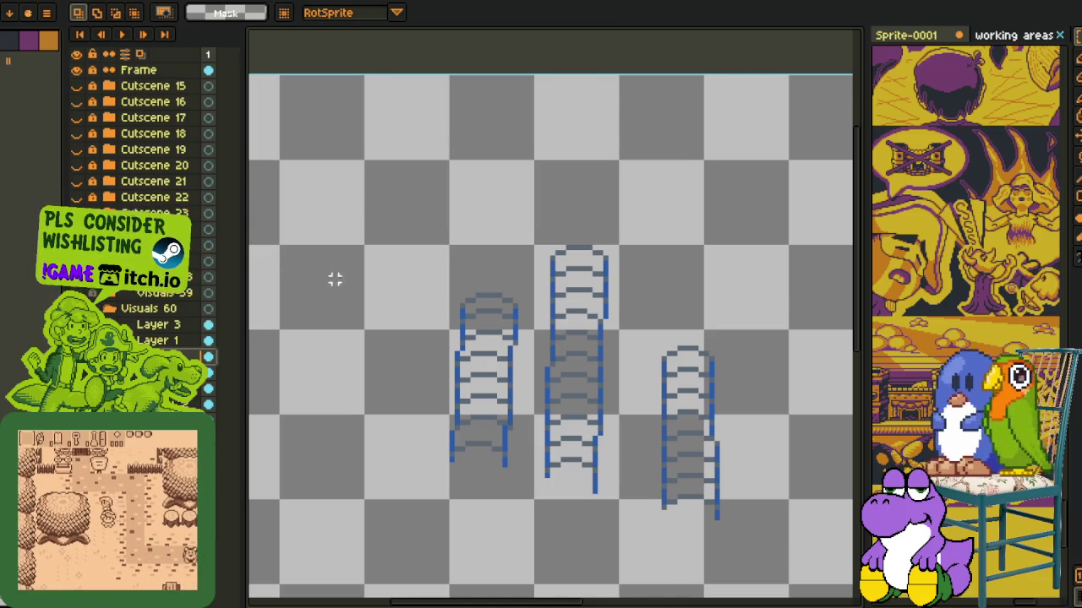
scroll(334, 279, "down", 1)
scroll(338, 368, "up", 1)
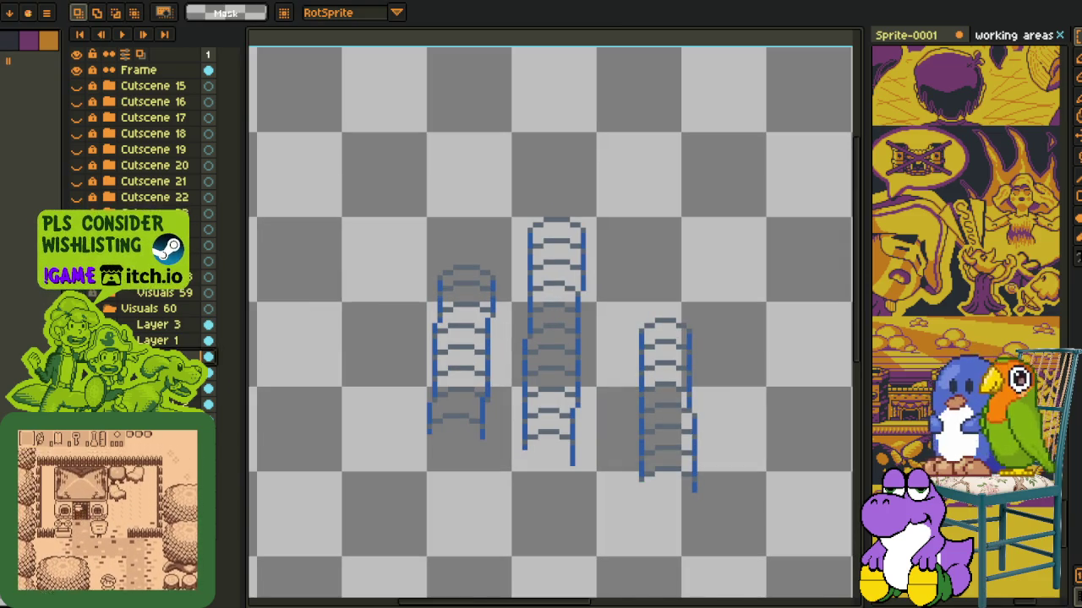
right_click(194, 356)
left_click(381, 381)
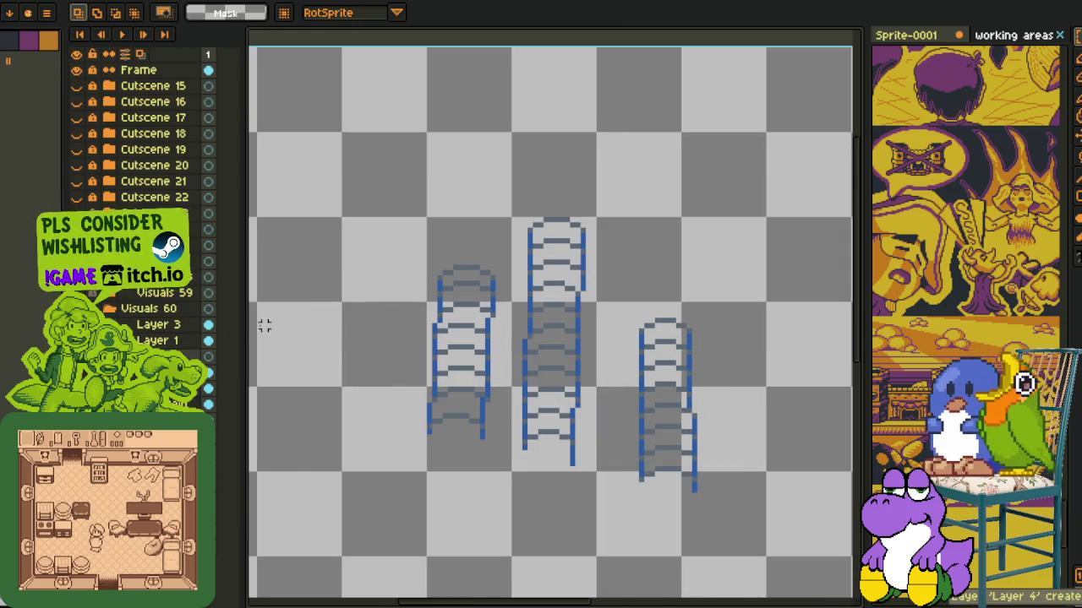
key("ctrl+v")
scroll(533, 362, "down", 2)
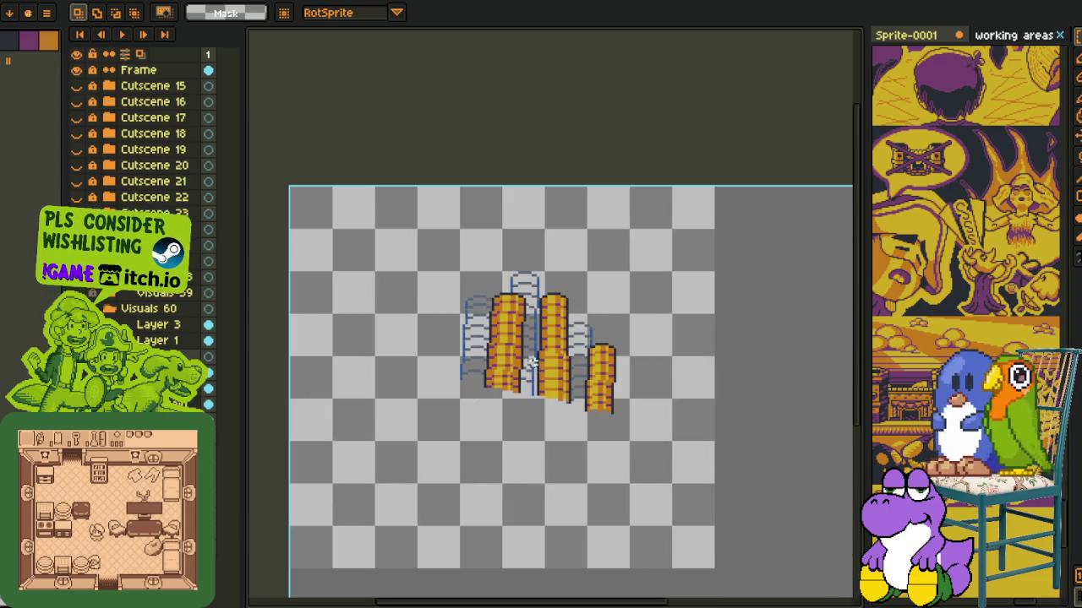
scroll(560, 350, "up", 1)
scroll(566, 288, "up", 1)
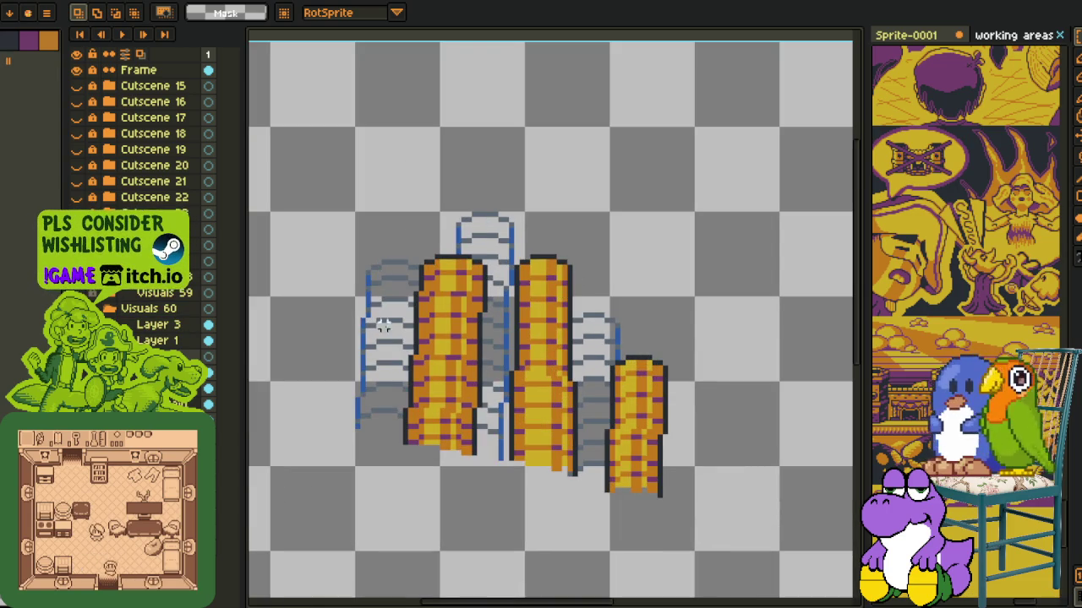
left_click(211, 339)
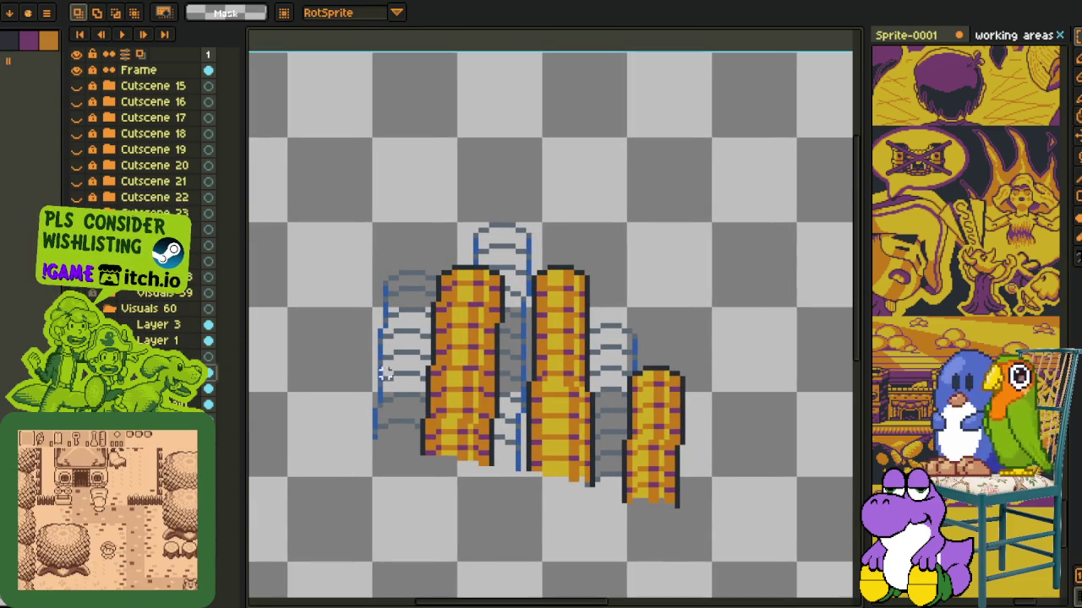
left_click_drag(549, 298, 304, 261)
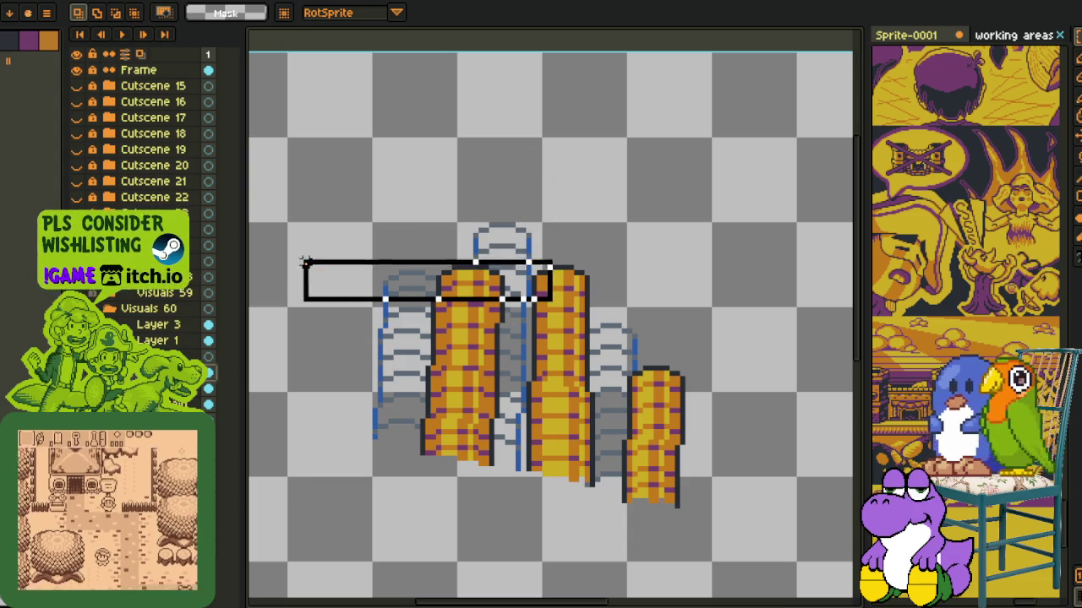
- Reselect around the left coin stack, drop the selection, and delete the gold coin stacks
mouse_move(325, 151)
left_mouse_down()
mouse_move(456, 426)
mouse_move(571, 564)
left_mouse_up()
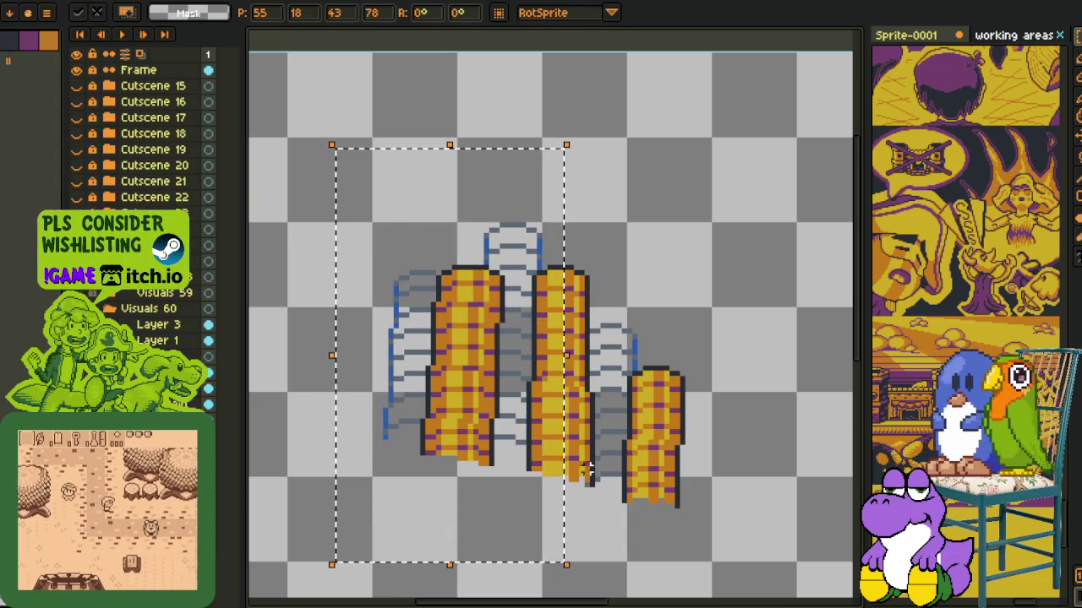
left_click(679, 309)
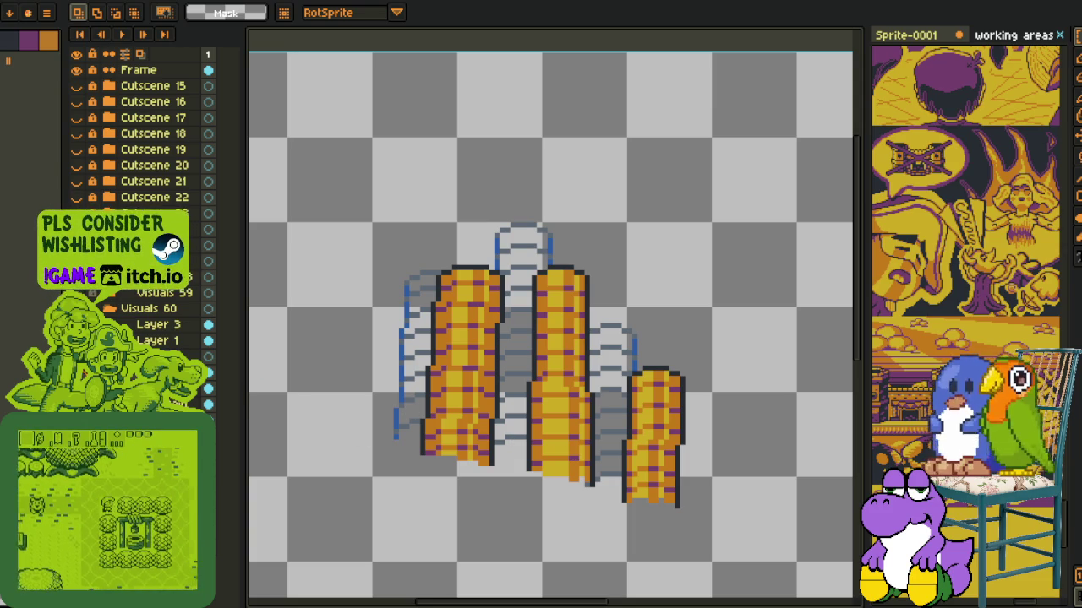
key("Delete")
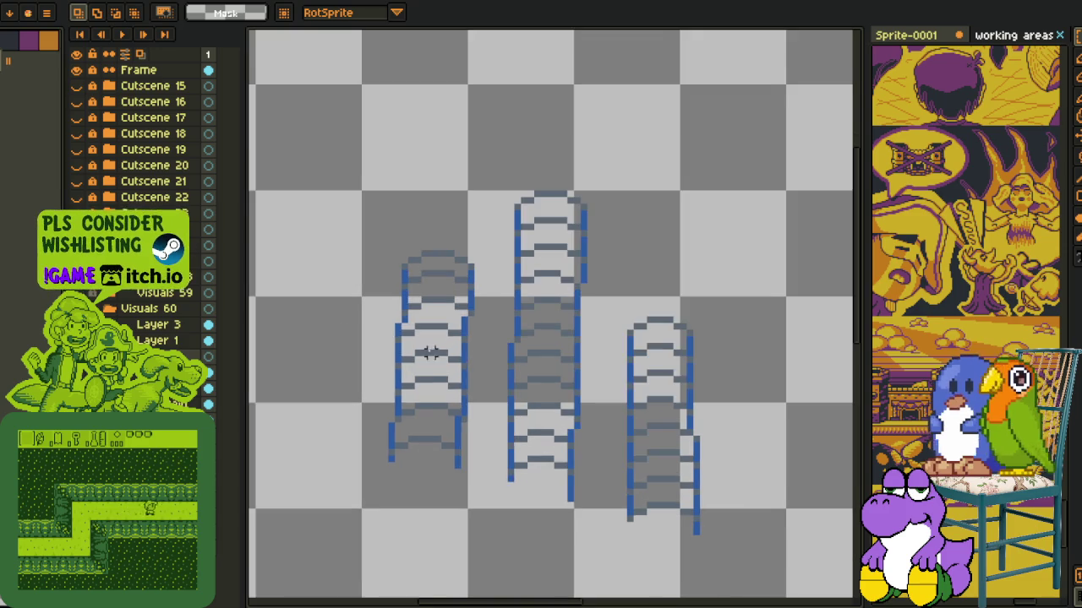
scroll(423, 372, "up", 2)
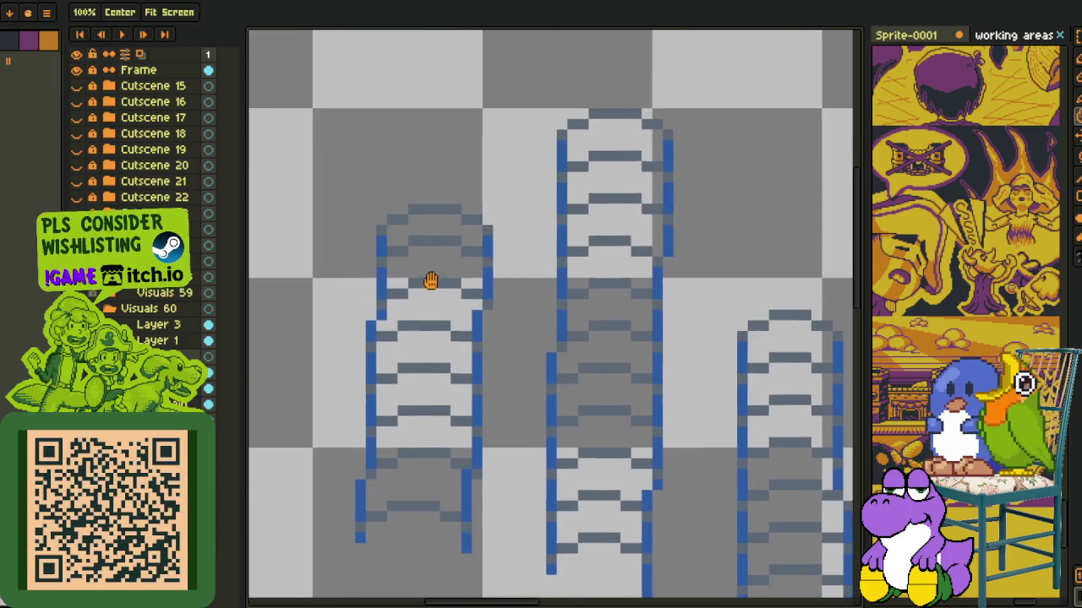
- Draw and fill two yellow stripe lines down the left ladder
scroll(403, 207, "up", 1)
left_click_drag(404, 177, 382, 502)
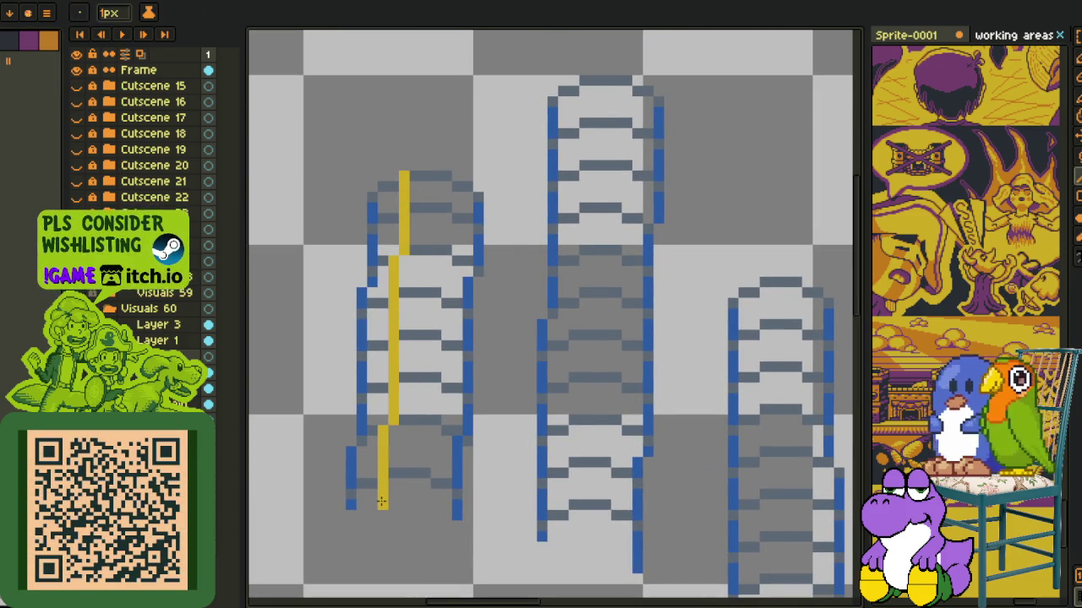
left_click_drag(403, 498, 425, 173)
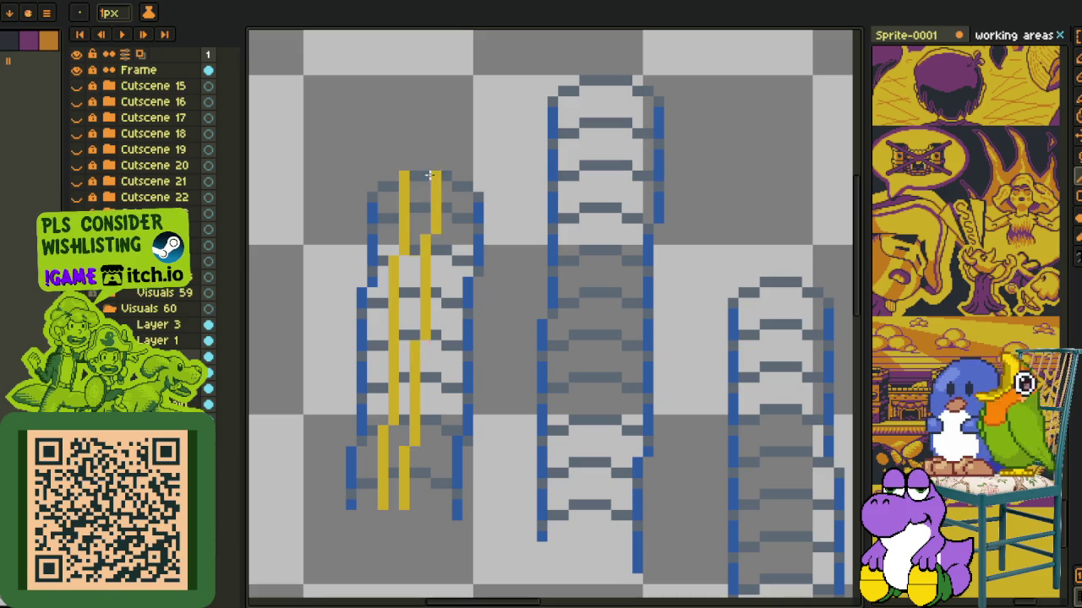
key("b")
scroll(412, 271, "up", 3)
mouse_move(389, 528)
left_mouse_down()
mouse_move(393, 345)
mouse_move(423, 152)
mouse_move(422, 63)
mouse_move(385, 456)
mouse_move(379, 174)
mouse_move(403, 434)
mouse_move(426, 197)
left_mouse_up()
scroll(427, 196, "down", 3)
mouse_move(569, 530)
left_mouse_down()
mouse_move(449, 471)
mouse_move(485, 515)
left_mouse_up()
scroll(505, 514, "down", 2)
scroll(375, 490, "up", 1)
key("m")
mouse_move(376, 246)
left_mouse_down()
mouse_move(495, 527)
mouse_move(510, 596)
left_mouse_up()
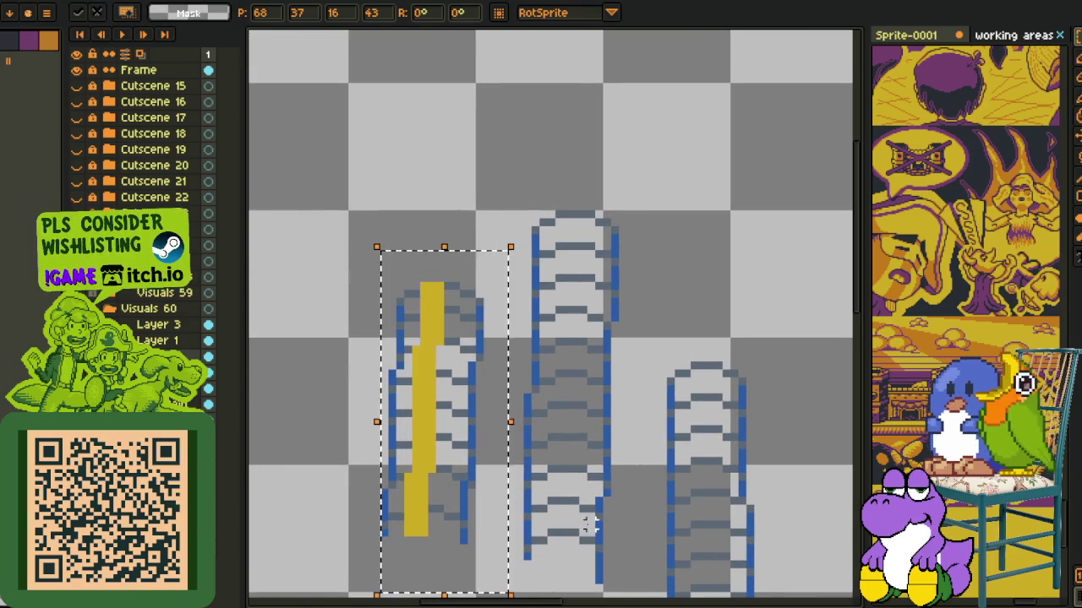
key("ctrl+d")
- Draw a yellow line up the middle ladder and duplicate it one pixel lower
key("b")
left_click_drag(544, 556, 559, 216)
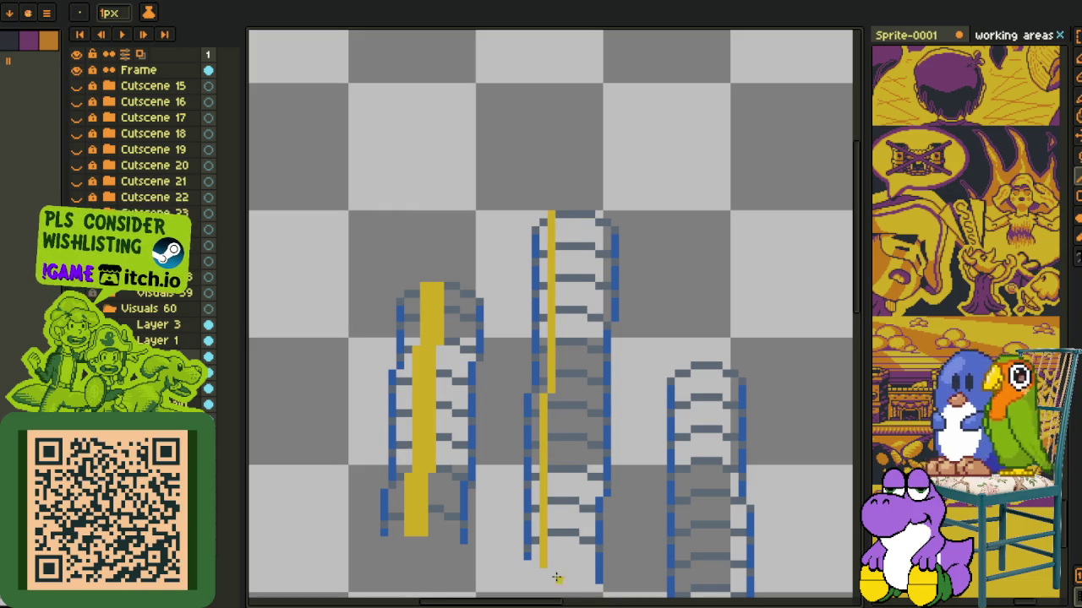
key("m")
left_click_drag(511, 140, 667, 596)
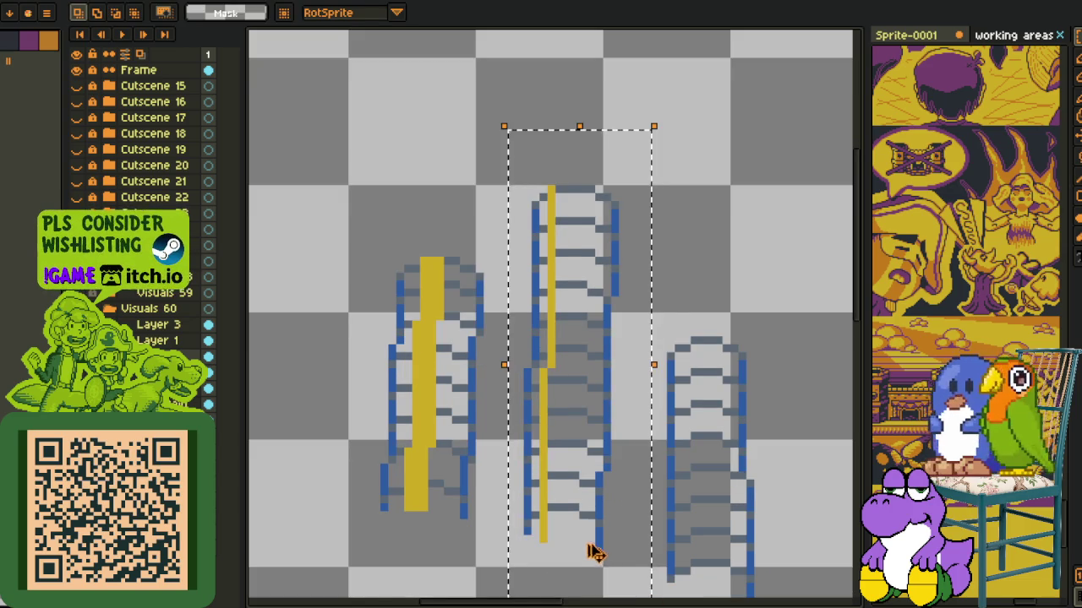
left_click_drag(594, 553, 609, 551)
key("Down")
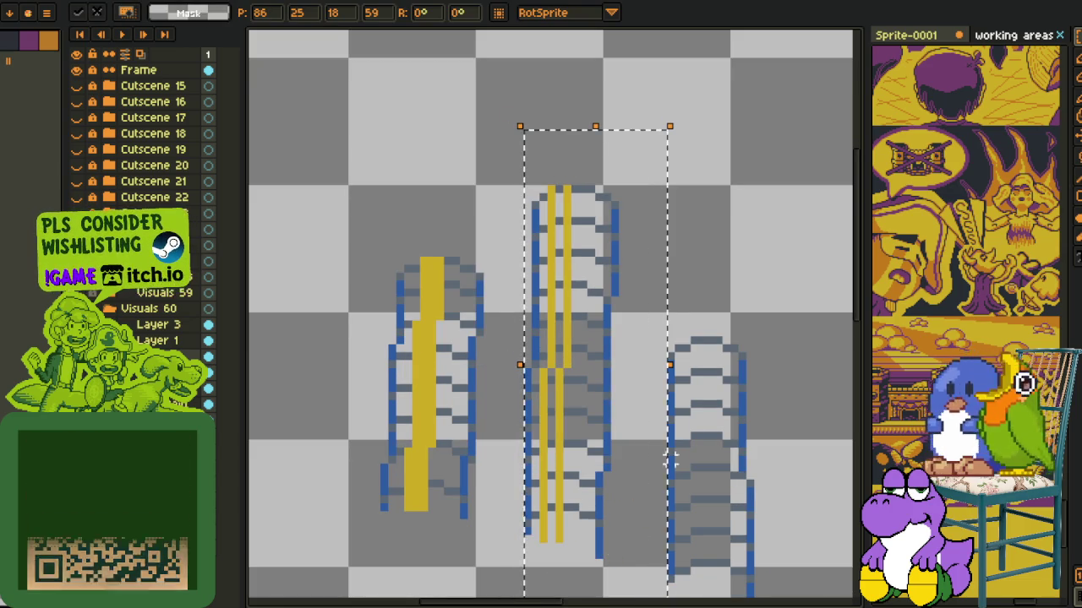
- Fill the gaps between the middle ladder's two yellow lines
scroll(541, 532, "up", 3)
scroll(540, 532, "down", 1)
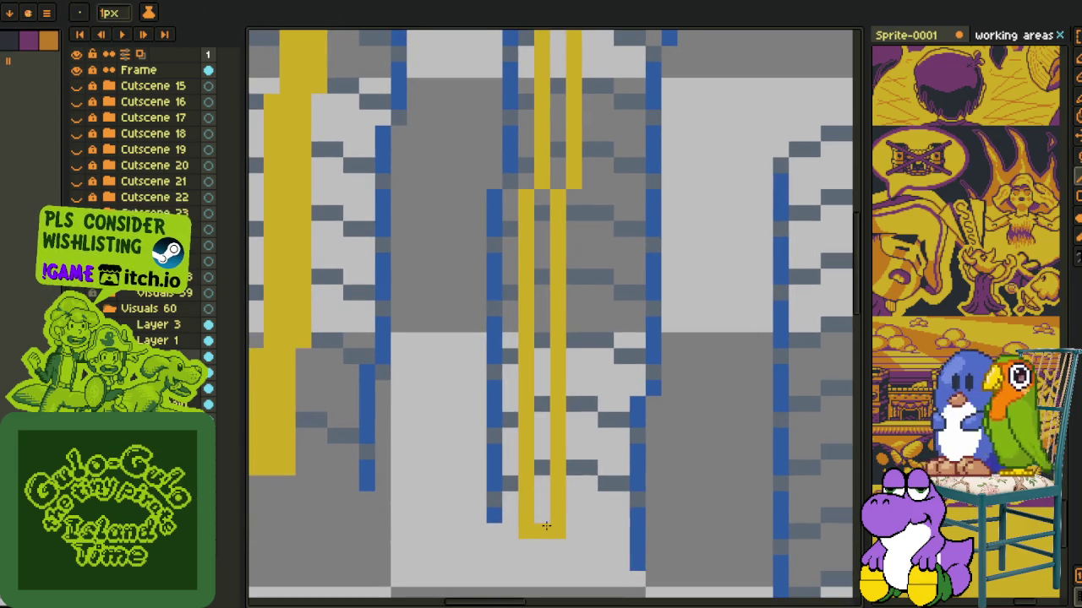
left_click_drag(541, 528, 542, 193)
left_click_drag(567, 364, 570, 375)
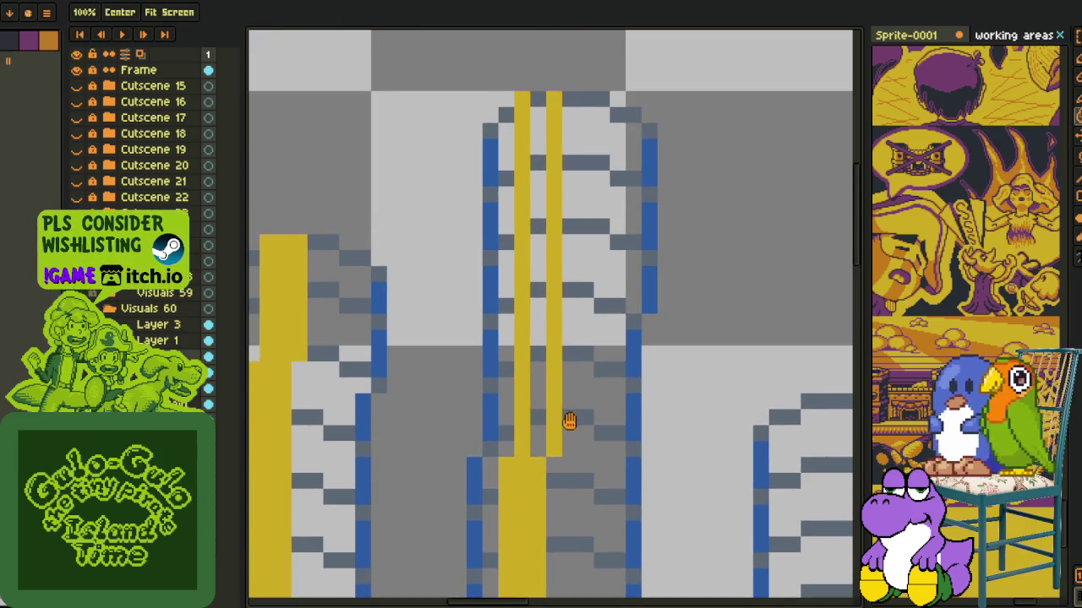
left_click_drag(538, 450, 535, 98)
- Draw a two-pixel-wide stepped yellow stripe down the right ladder
scroll(535, 98, "down", 3)
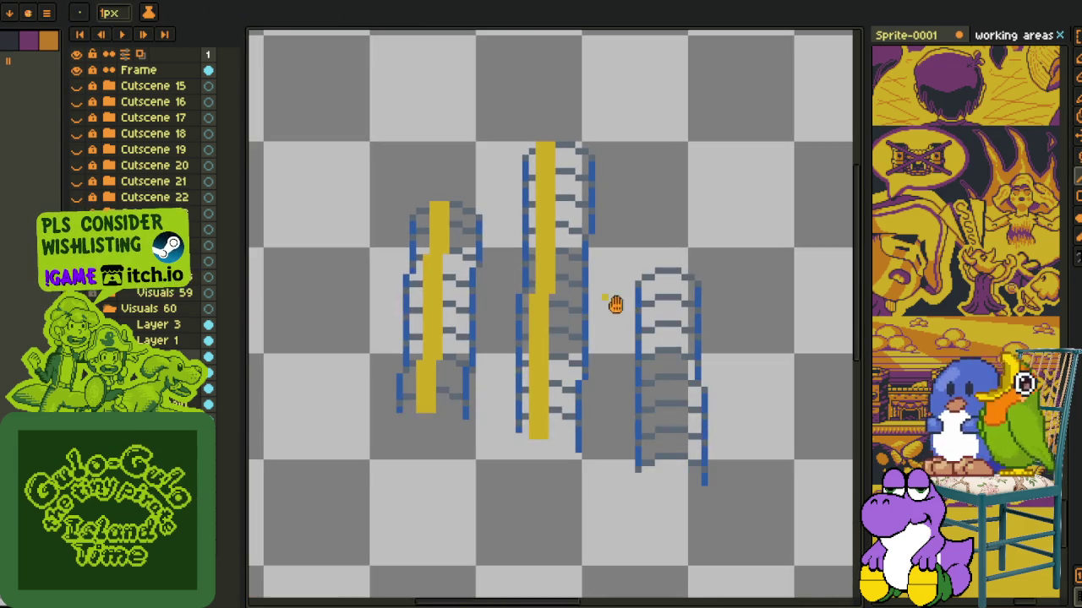
left_click_drag(612, 301, 550, 345)
scroll(588, 428, "up", 1)
scroll(589, 428, "up", 1)
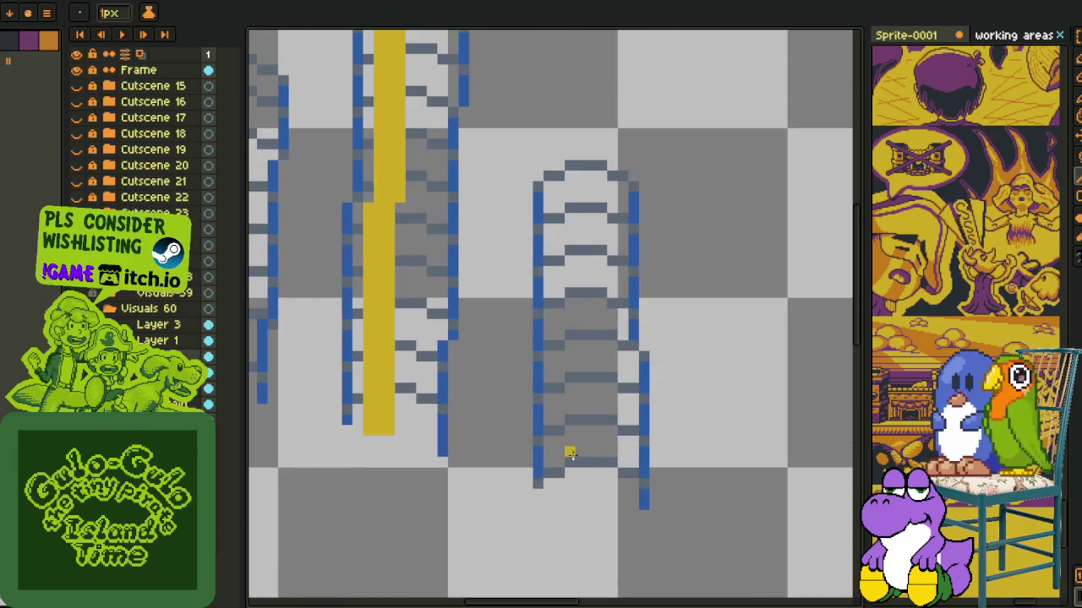
scroll(567, 362, "up", 1)
left_click_drag(545, 242, 521, 221)
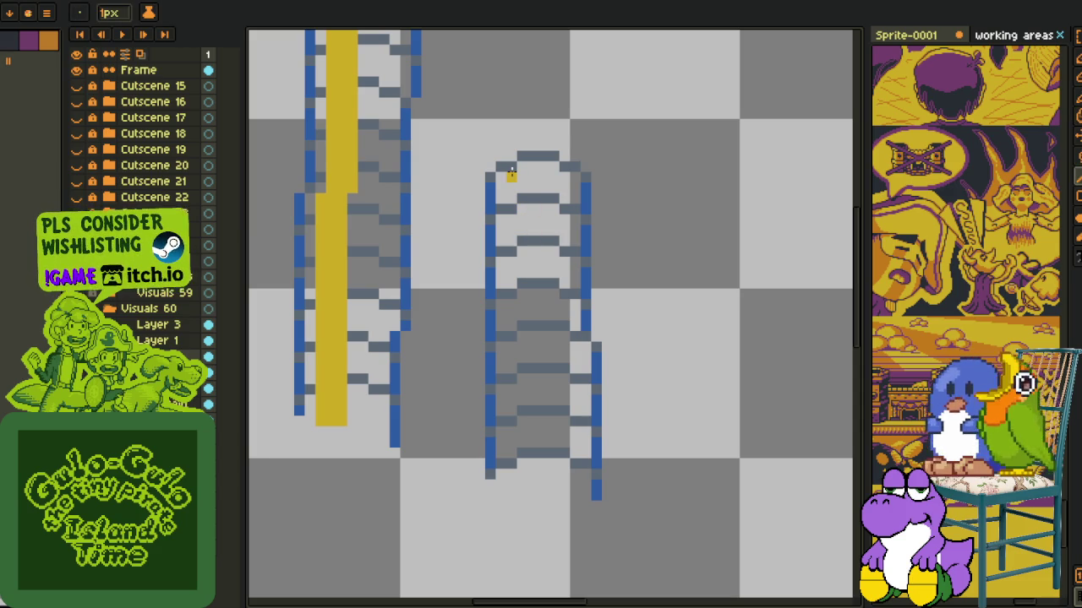
left_click_drag(511, 175, 522, 283)
key("ctrl+z")
left_click_drag(510, 165, 522, 476)
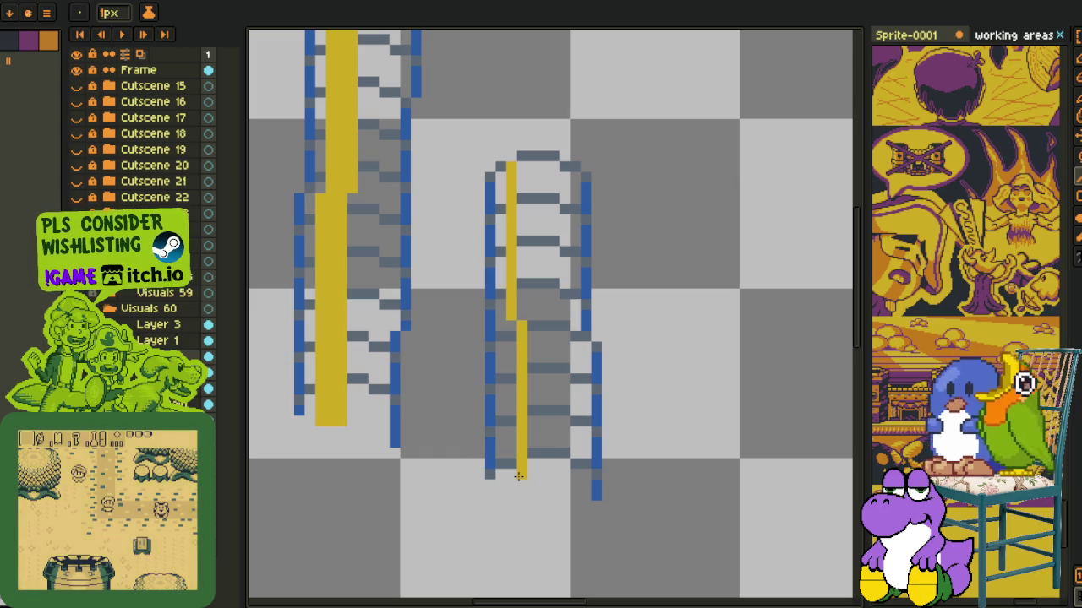
left_click_drag(530, 483, 519, 162)
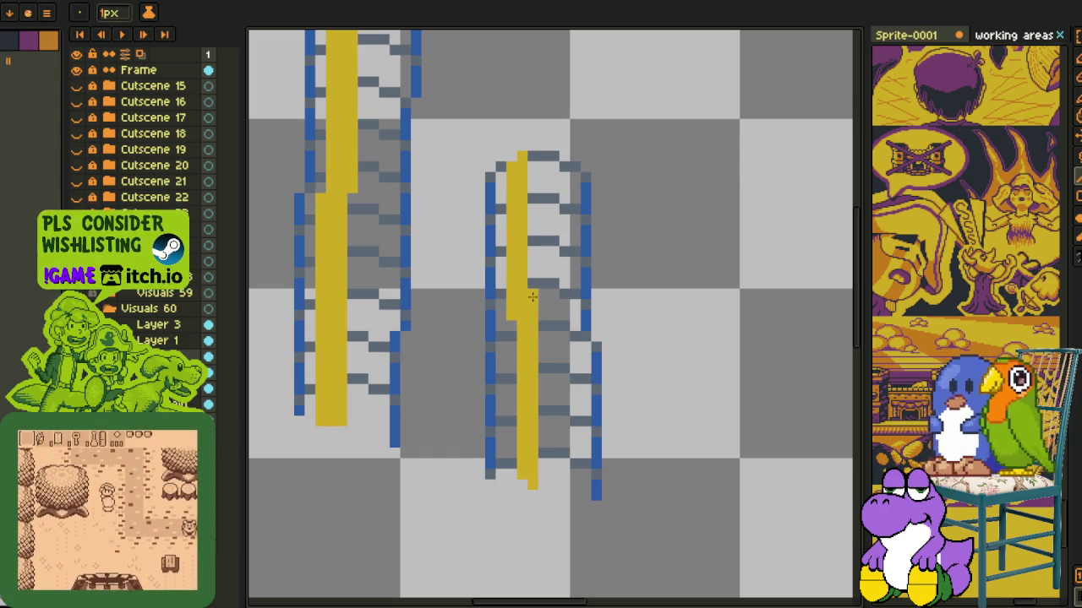
- Add a thin yellow highlight on the middle ladder and a straight yellow line up the right ladder
scroll(531, 296, "down", 3)
key("i")
scroll(477, 291, "up", 1)
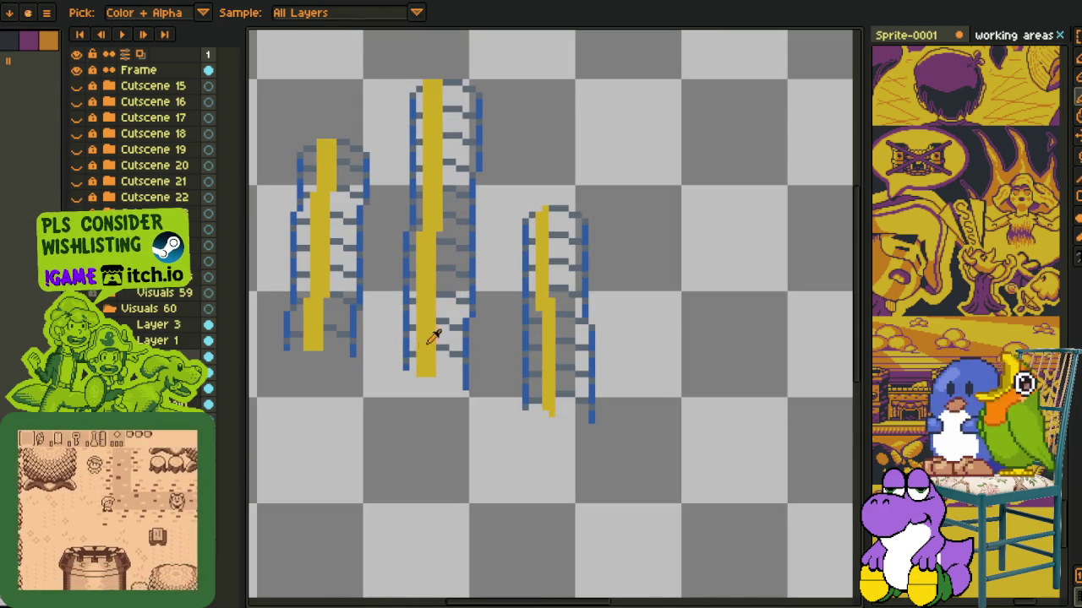
scroll(459, 456, "up", 1)
key("b")
left_click_drag(455, 478, 467, 130)
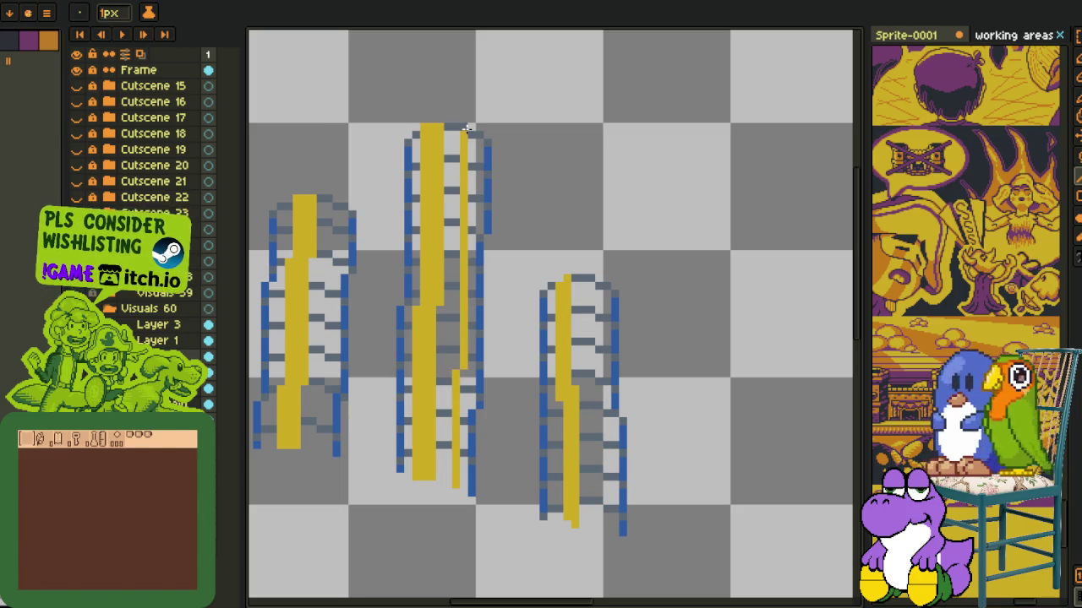
scroll(620, 518, "up", 1)
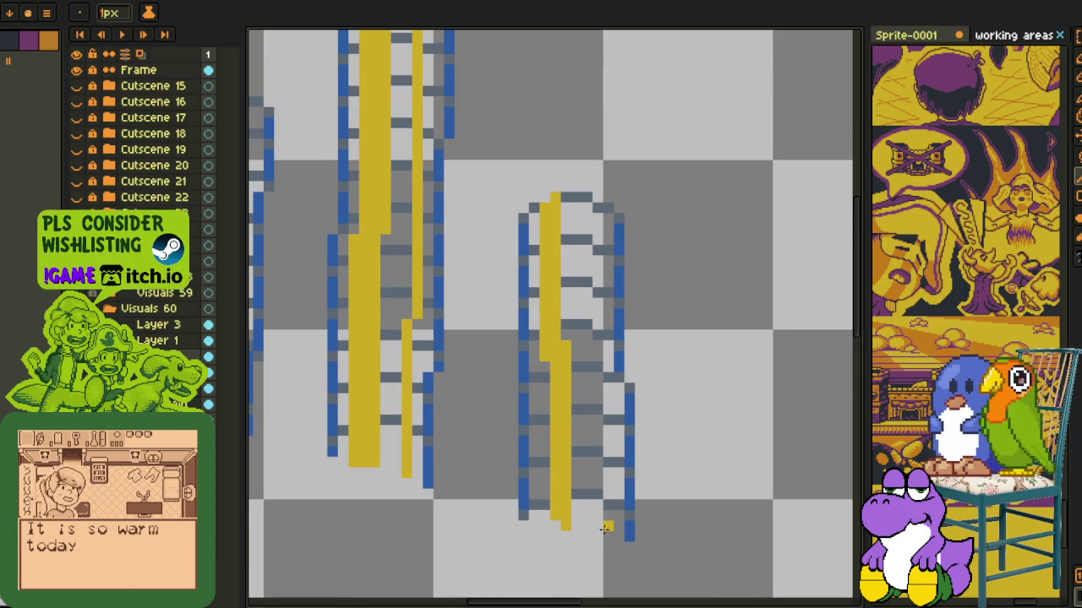
left_click_drag(599, 533, 585, 368)
key("ctrl+z")
left_click(599, 367, "shift")
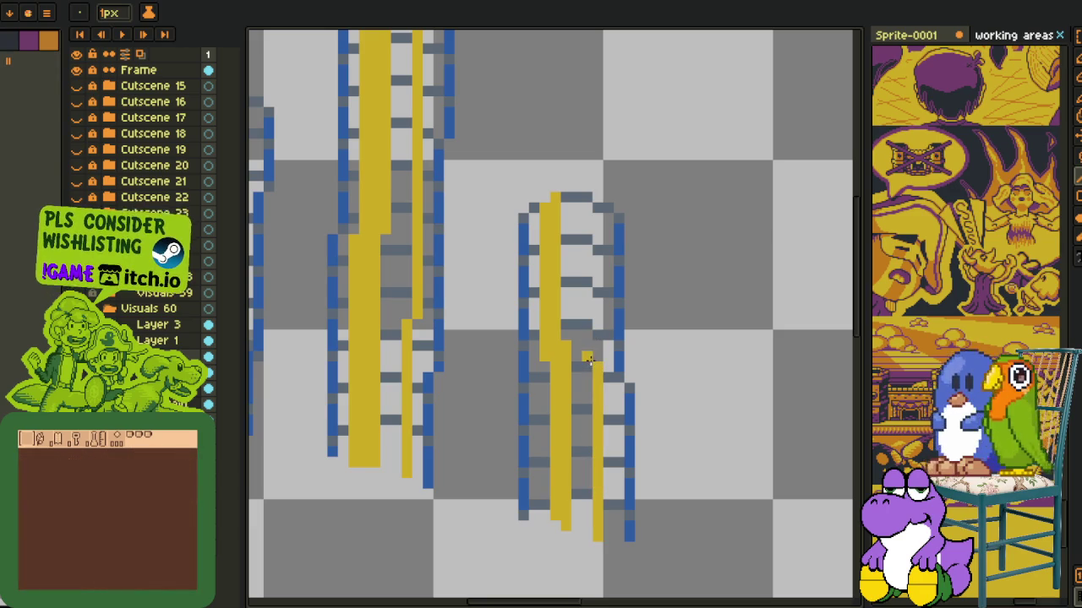
left_click_drag(585, 319, 589, 201)
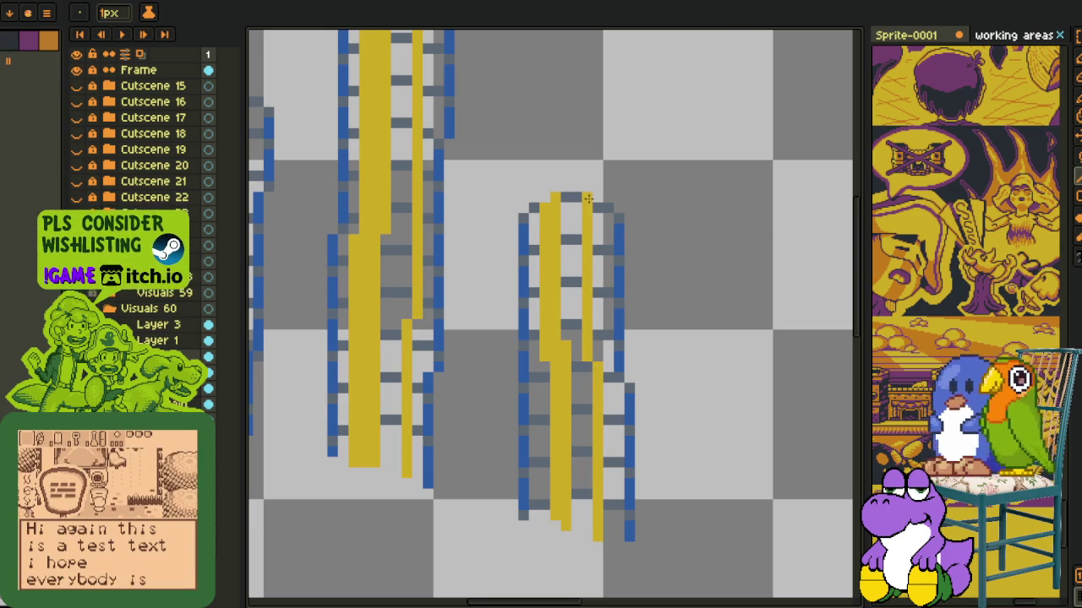
- Replace the yellow strokes' colour so the stripes become semi-transparent
key("i")
scroll(588, 198, "down", 1)
scroll(482, 244, "up", 1)
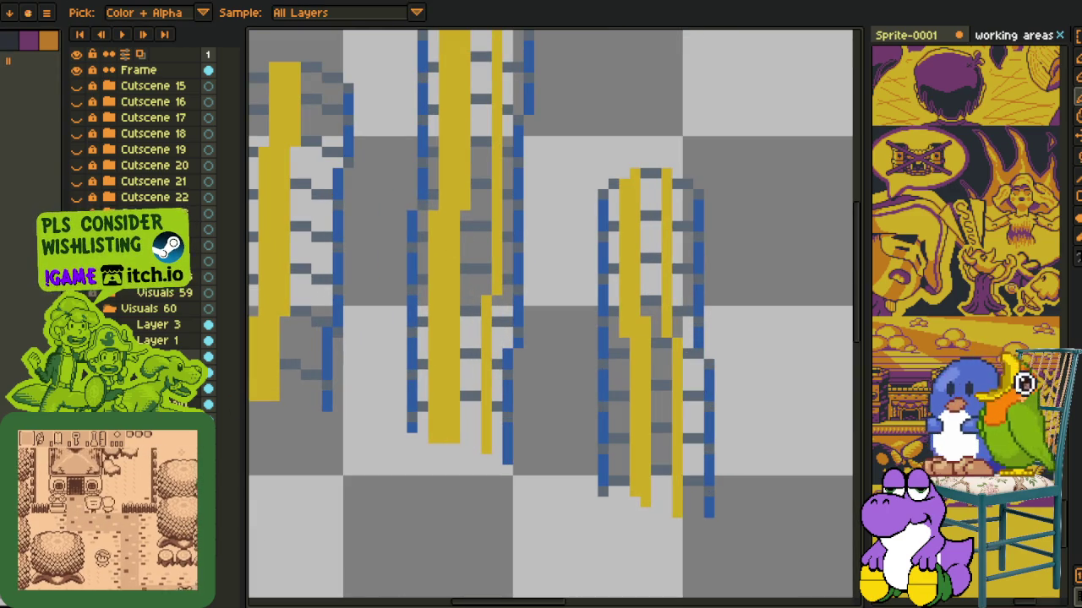
key("shift+r")
left_click(420, 478)
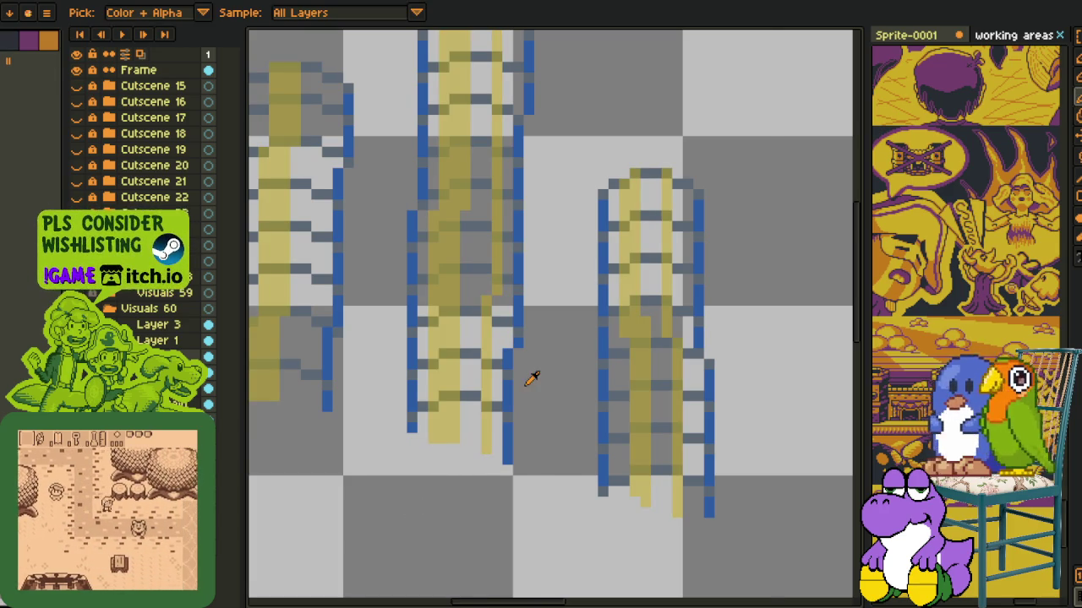
scroll(532, 374, "down", 3)
- Bring all three towers into view and pick gold yellow for filling
left_click_drag(362, 454, 484, 420)
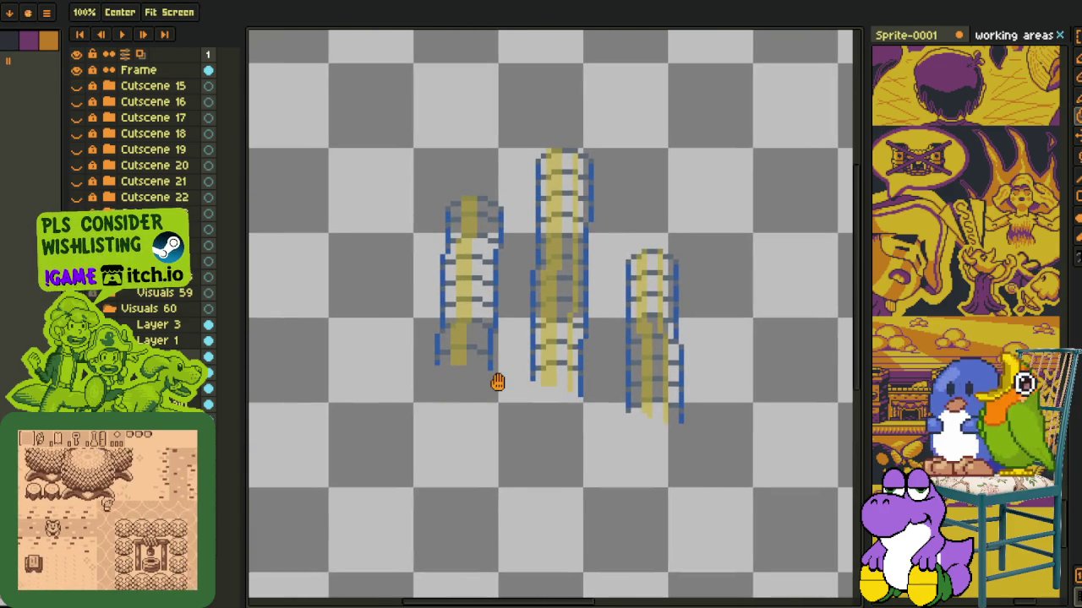
scroll(495, 384, "up", 1)
scroll(495, 394, "up", 1)
scroll(322, 407, "up", 1)
left_click(393, 443, "alt")
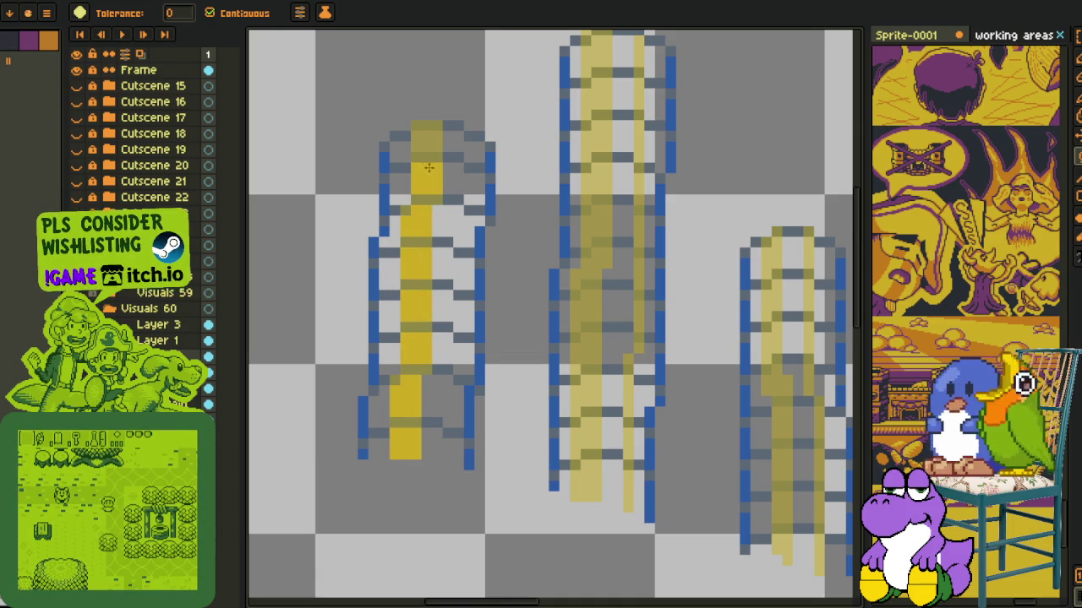
- Fill the pale stripe cells of the first tower gold, undoing an accidental whole-canvas flood
scroll(596, 443, "up", 1)
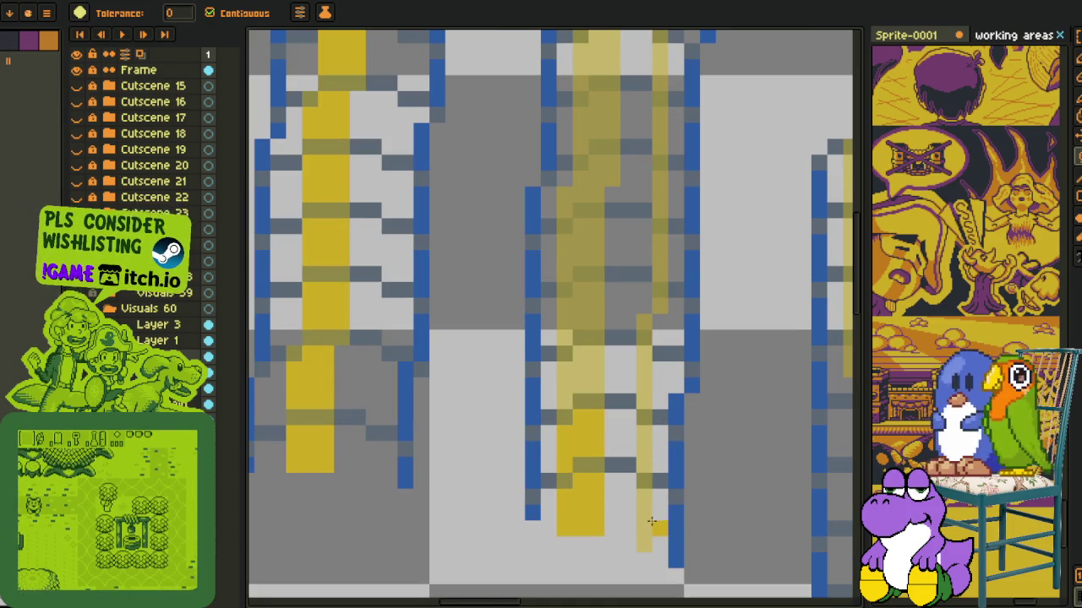
left_click(651, 522)
key("ctrl+z")
left_click(647, 524)
left_click(644, 456)
left_click(643, 403)
left_click(643, 372)
left_click(580, 377)
left_click(584, 319)
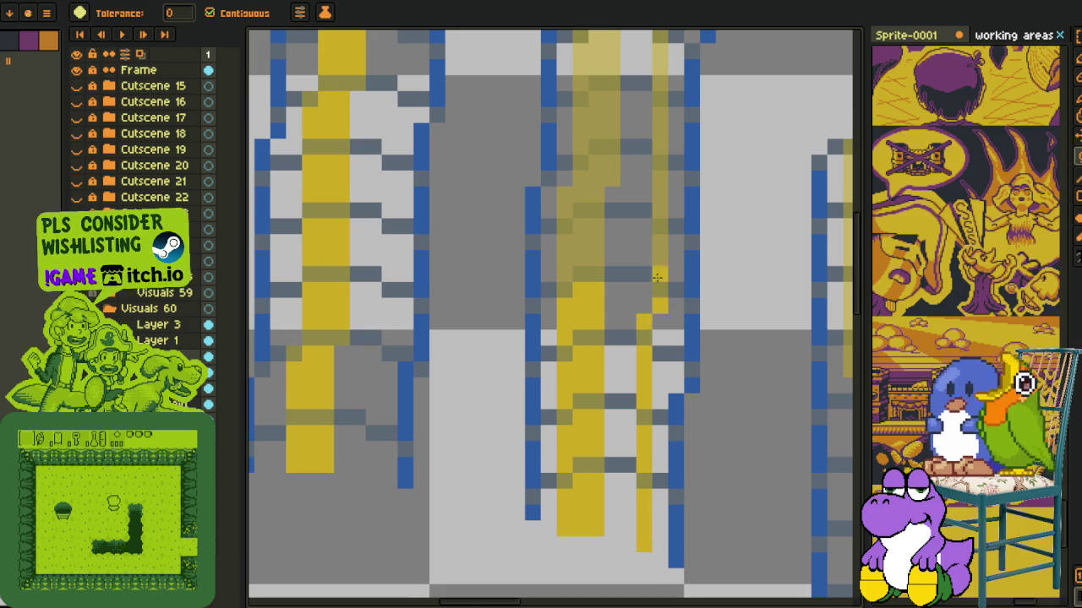
left_click(595, 246)
- Fill the stripe blocks up the middle tower gold, undoing fills on wrong blocks
left_click_drag(594, 246, 559, 440)
left_click(561, 372)
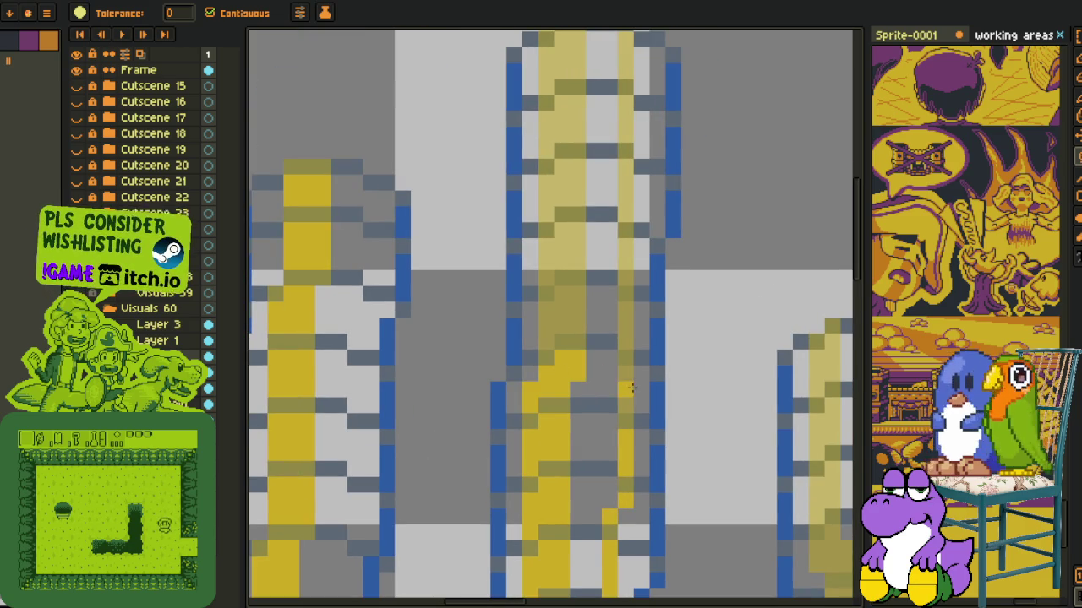
left_click(591, 321)
left_click(562, 262)
left_click(619, 210)
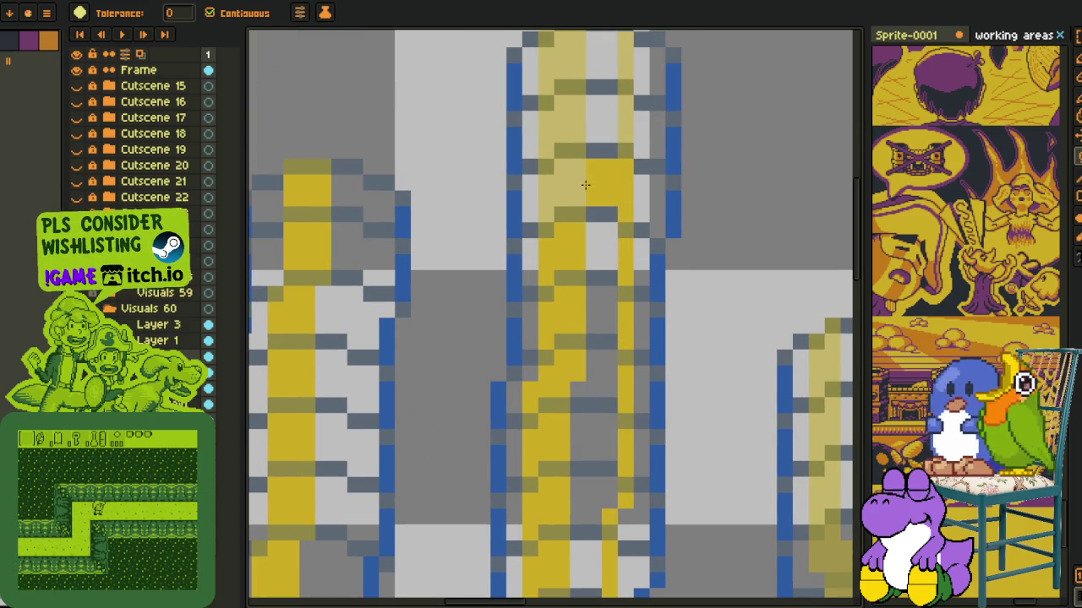
key("ctrl+z")
left_click(566, 186)
left_click(565, 127)
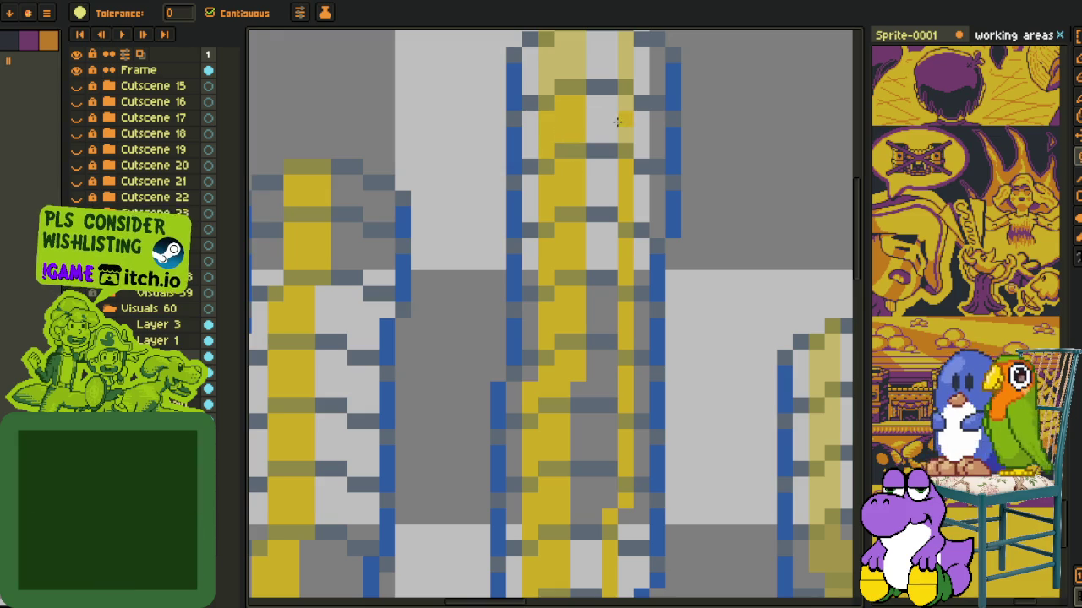
left_click_drag(622, 123, 610, 198)
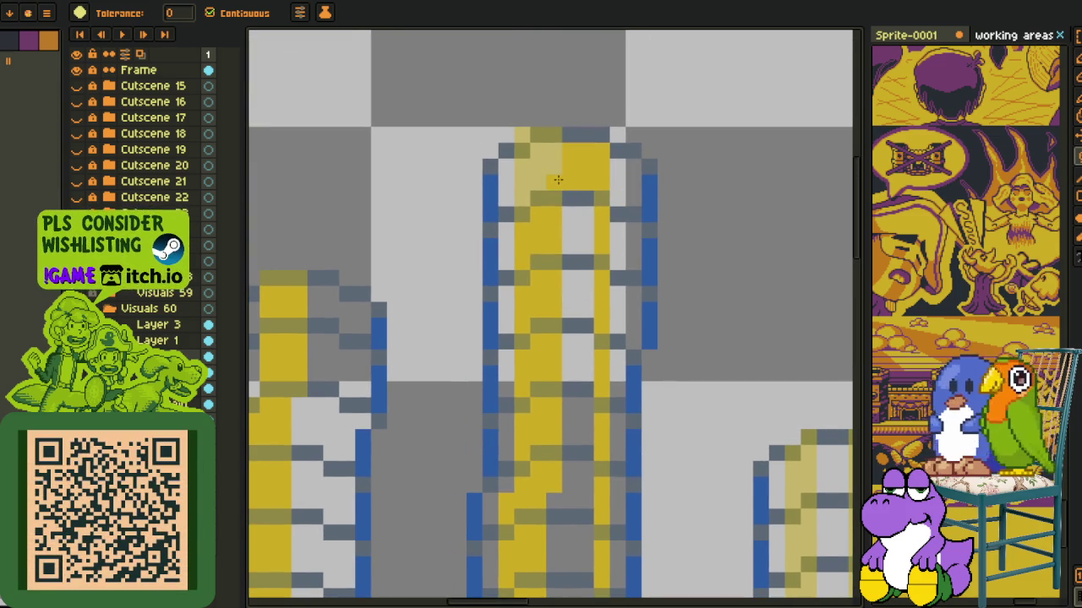
key("ctrl+z")
key("ctrl+z")
scroll(591, 295, "down", 3)
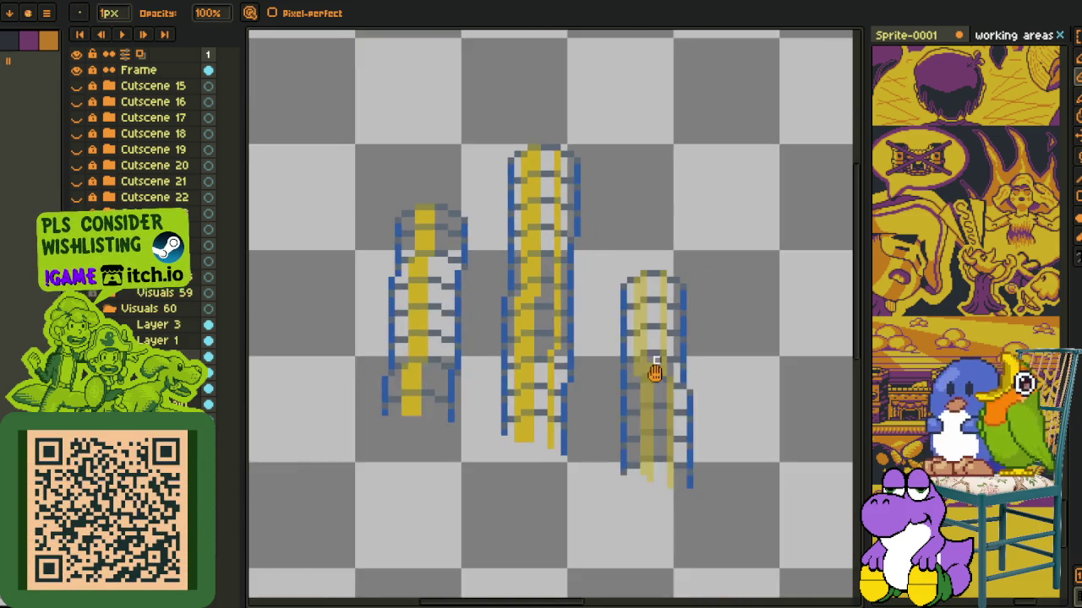
- Fill the lower and right-hand stripe cells of the third tower gold
left_click_drag(651, 362, 556, 335)
scroll(509, 425, "up", 3)
left_click(482, 498)
left_click(491, 440)
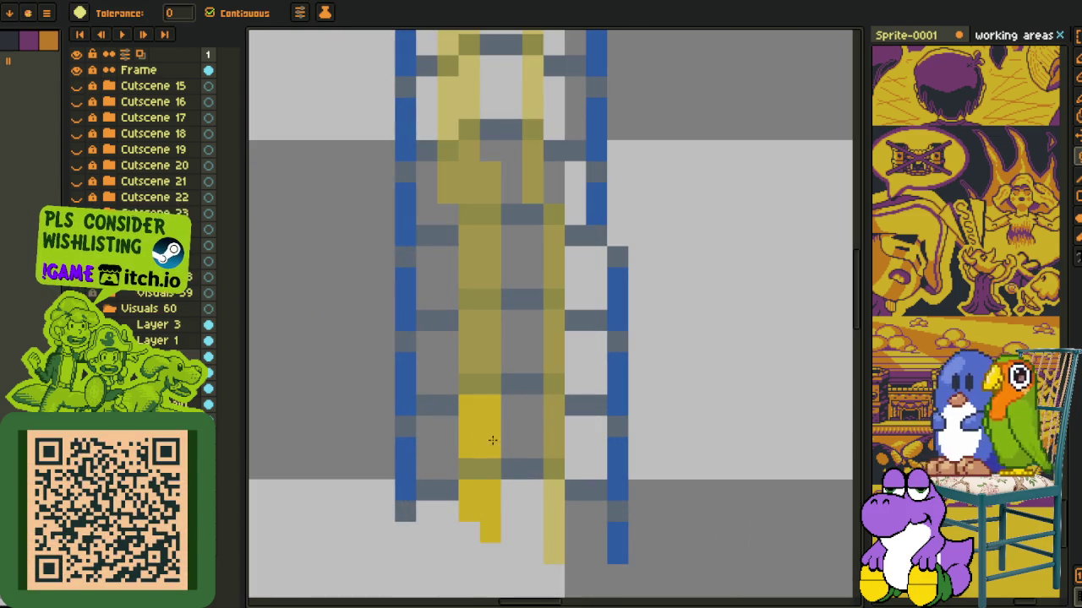
left_click(547, 435)
left_click(549, 513)
left_click(558, 358)
left_click(496, 352)
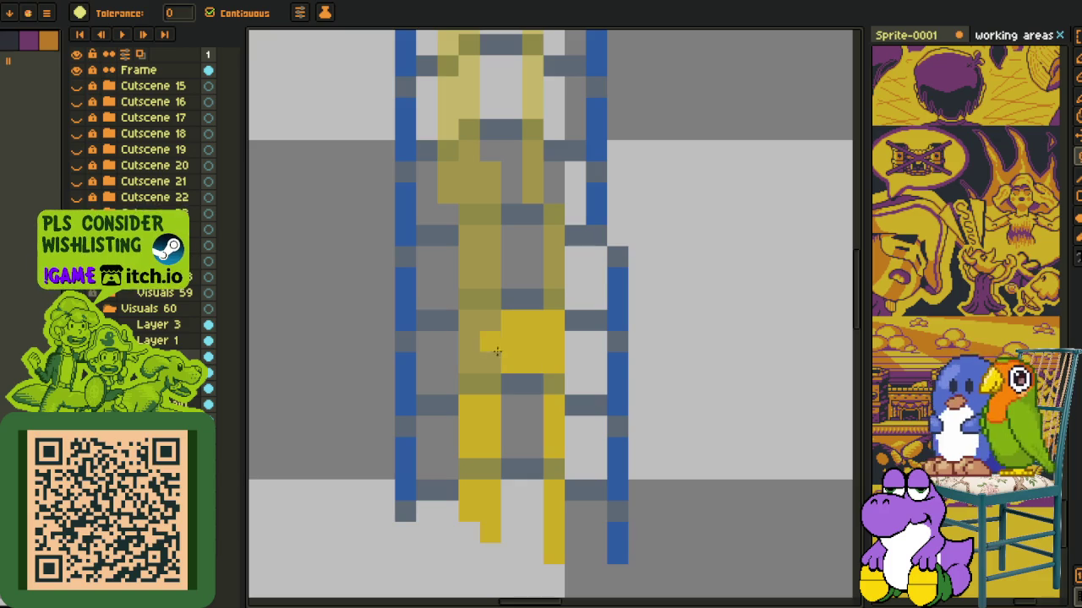
key("ctrl+z")
- Fill the left and upper stripe cells of the third tower gold, undoing a stray fill
left_click(482, 347)
left_click(470, 271)
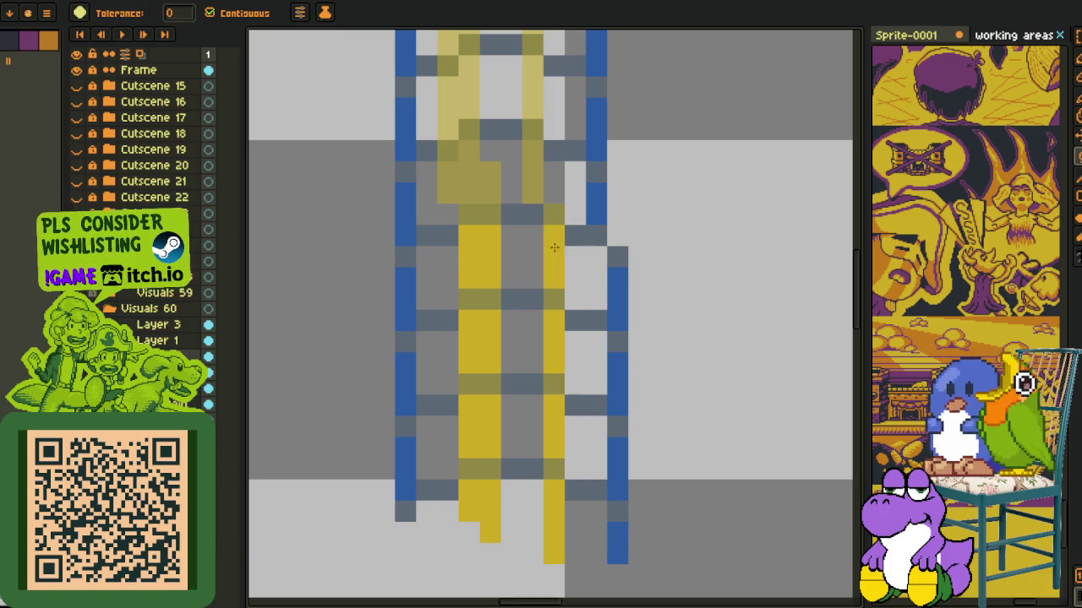
key("ctrl+z")
scroll(477, 254, "up", 3)
left_click(481, 343)
left_click(547, 325)
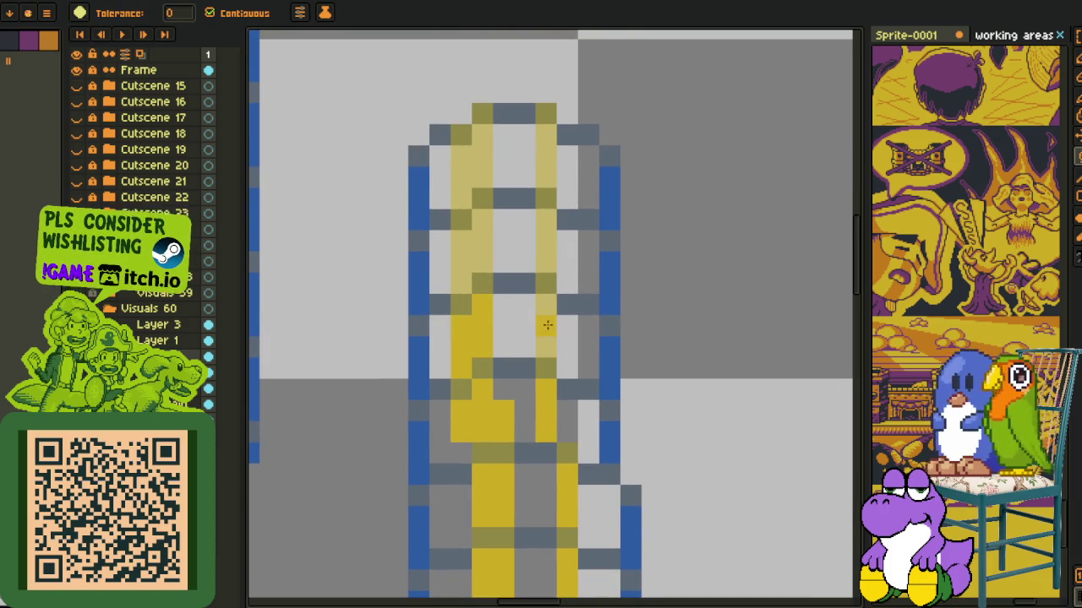
left_click(480, 175)
left_click(557, 163)
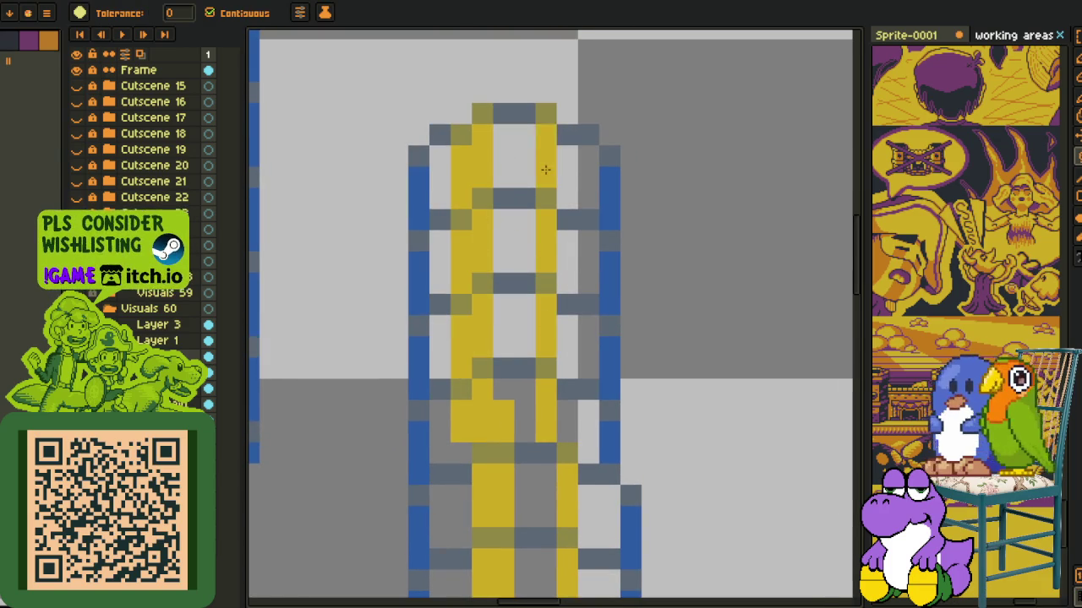
scroll(545, 170, "down", 3)
- Sample a colour from the artwork with the eyedropper, then return to the Paint Bucket
key("i")
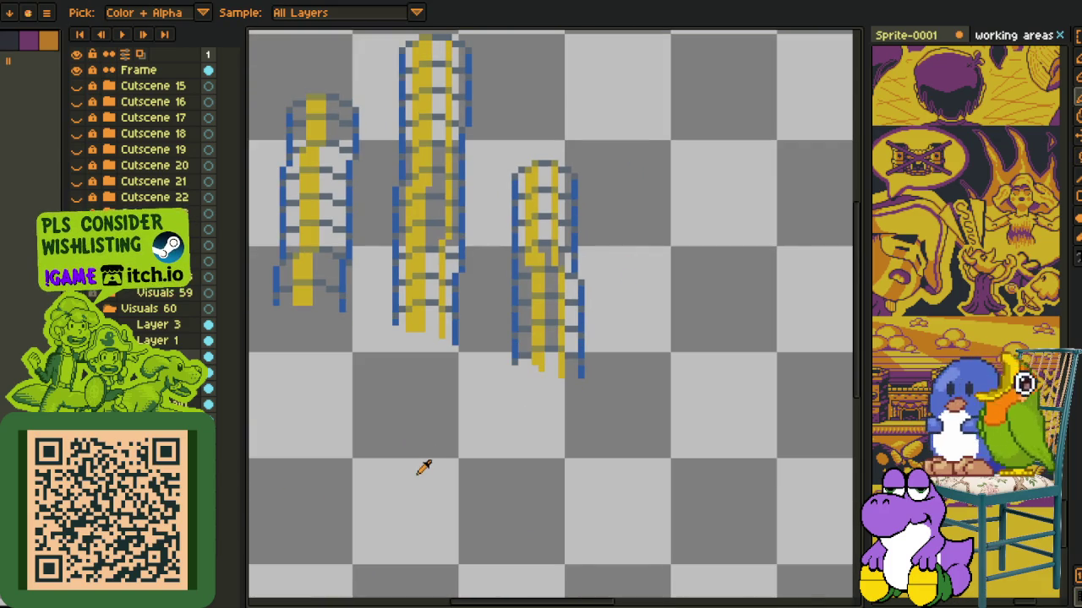
scroll(456, 466, "up", 1)
scroll(473, 393, "up", 1)
scroll(466, 380, "up", 2)
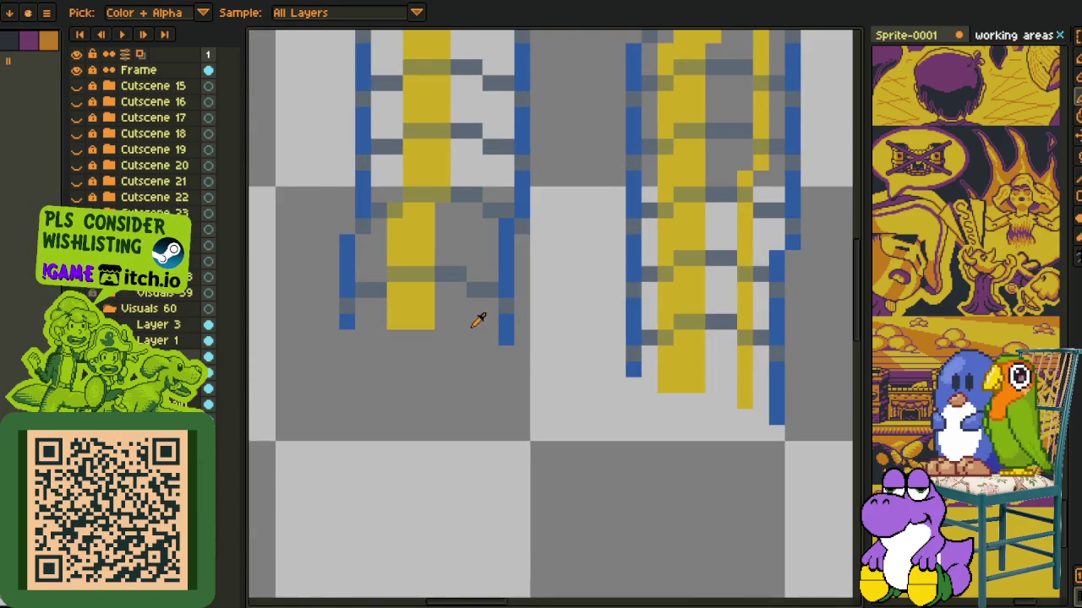
scroll(478, 319, "up", 3)
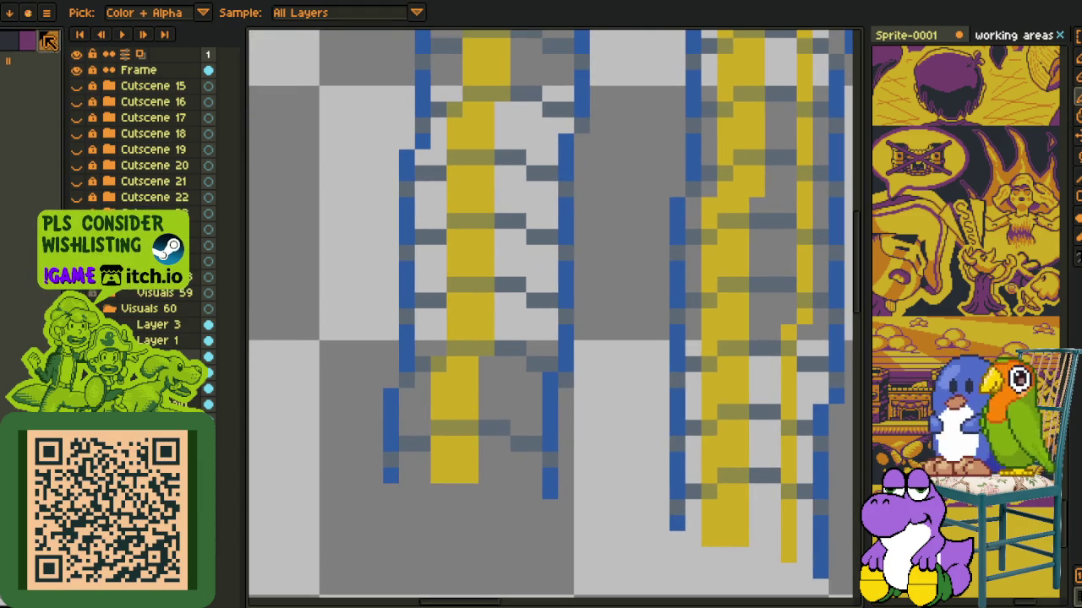
key("g")
scroll(468, 441, "up", 1)
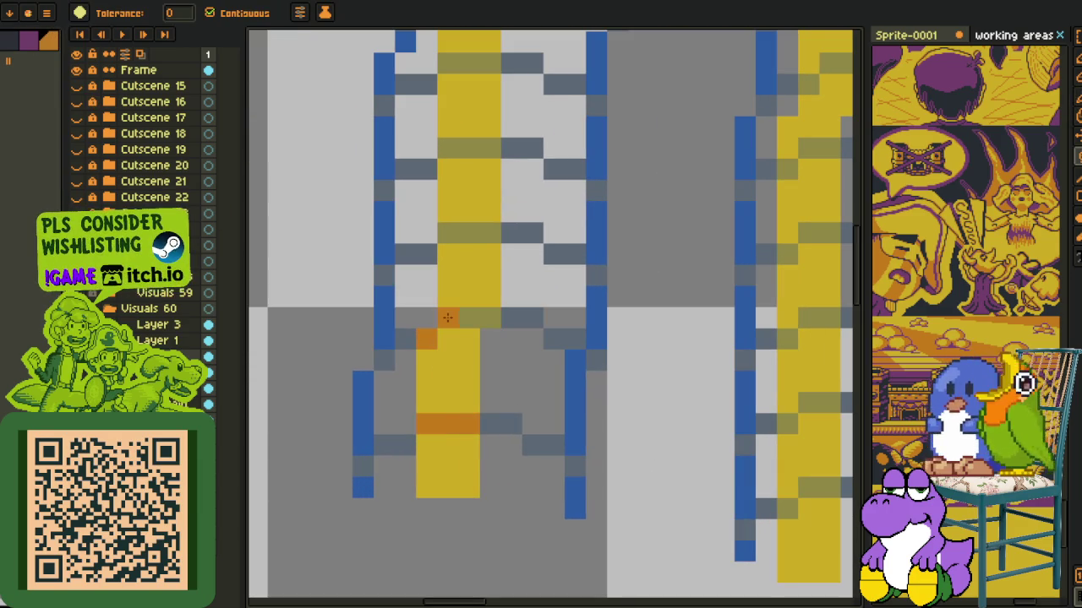
- Pan and zoom along the tower to inspect where the rungs cross the gold stripes
scroll(470, 278, "up", 6)
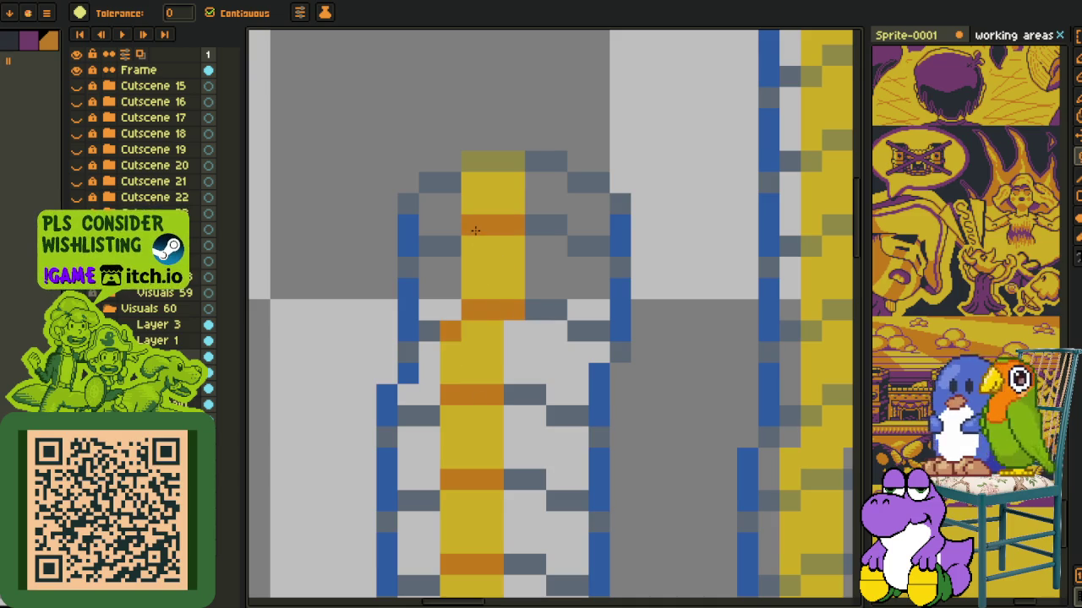
scroll(512, 160, "down", 2)
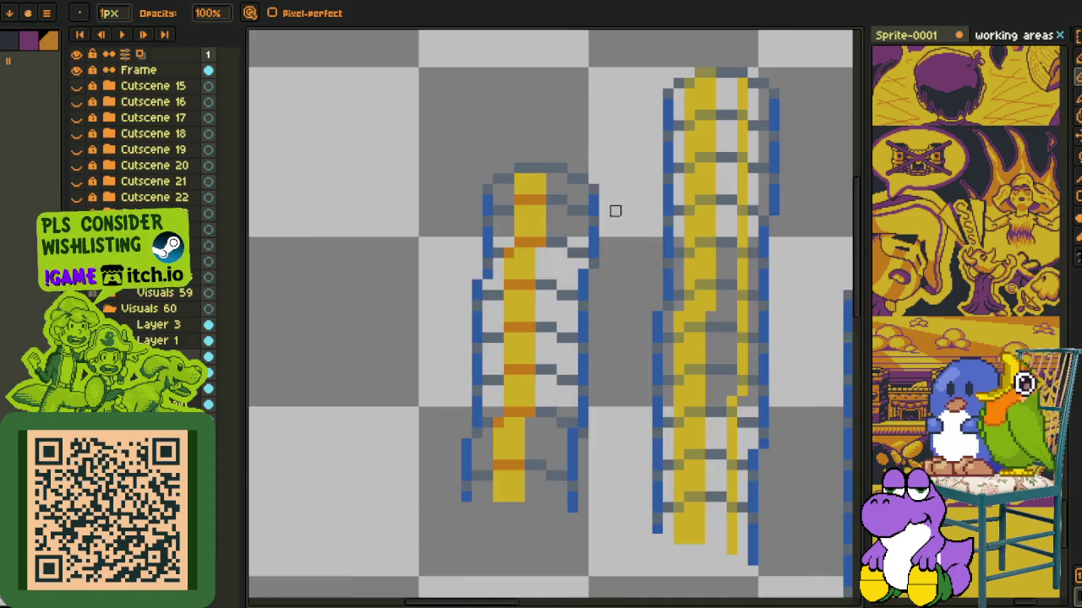
scroll(613, 210, "down", 2)
scroll(540, 354, "up", 5)
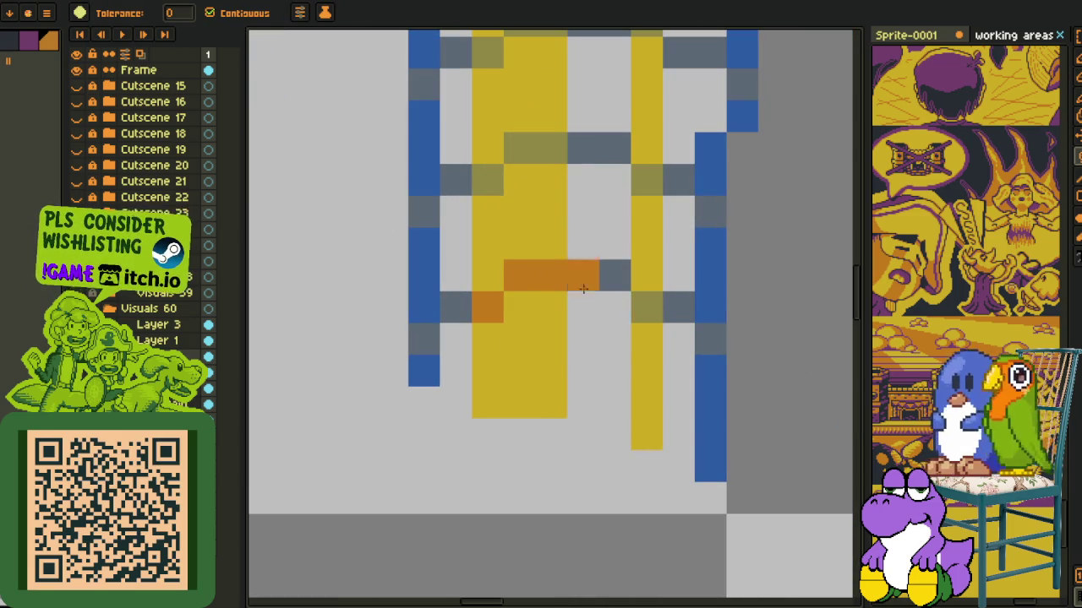
scroll(435, 507, "up", 5)
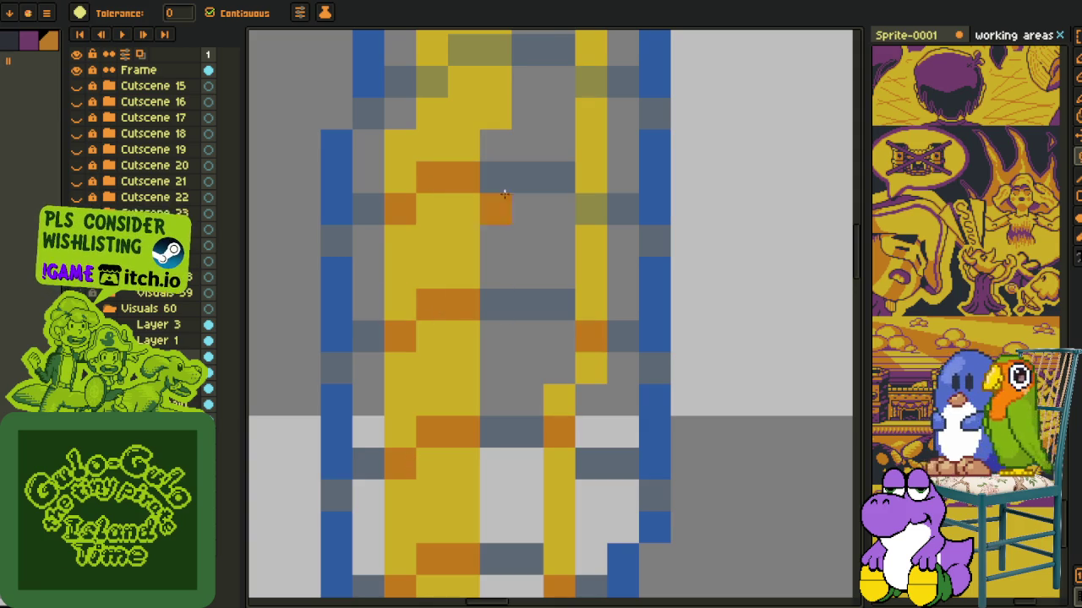
left_click_drag(592, 215, 543, 413)
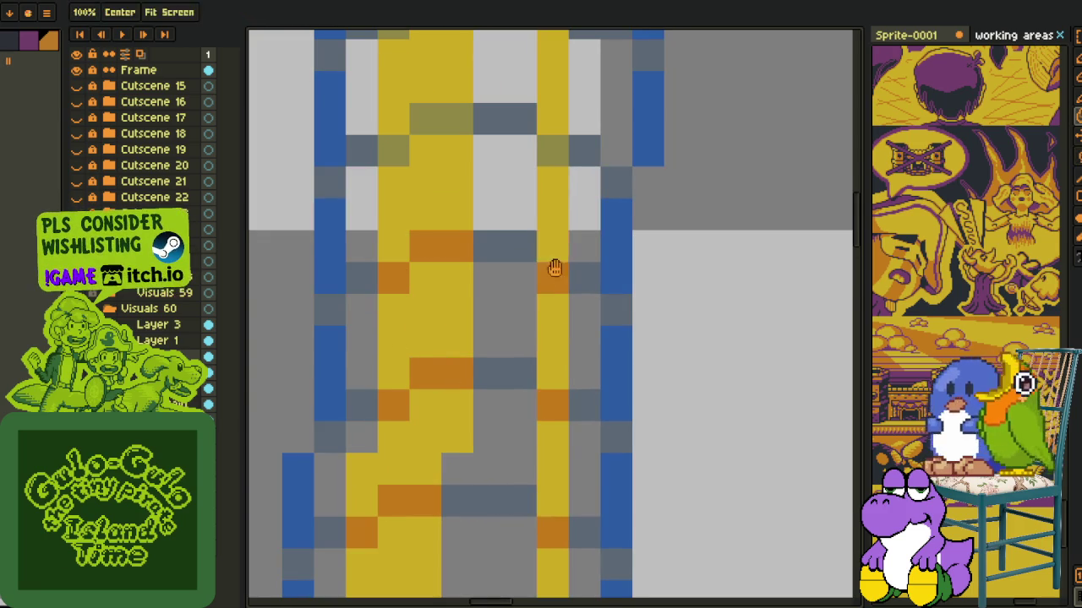
left_click_drag(548, 286, 544, 353)
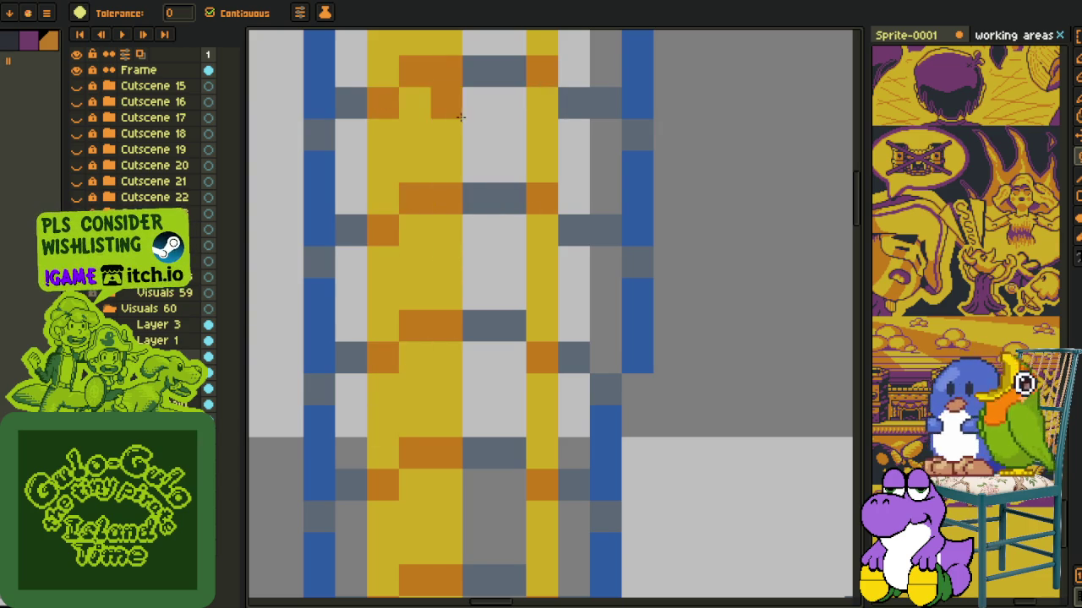
left_click_drag(461, 117, 449, 400)
- Bring the next tower into view and fill four olive rung cells orange
key("b")
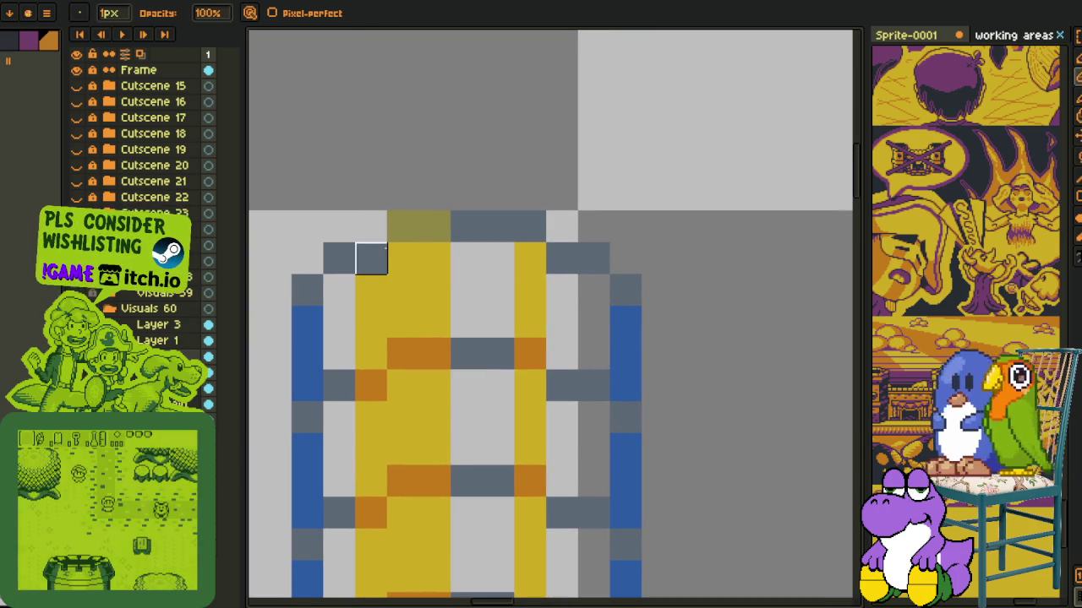
scroll(570, 363, "down", 3)
left_click_drag(570, 362, 553, 183)
scroll(505, 350, "up", 2)
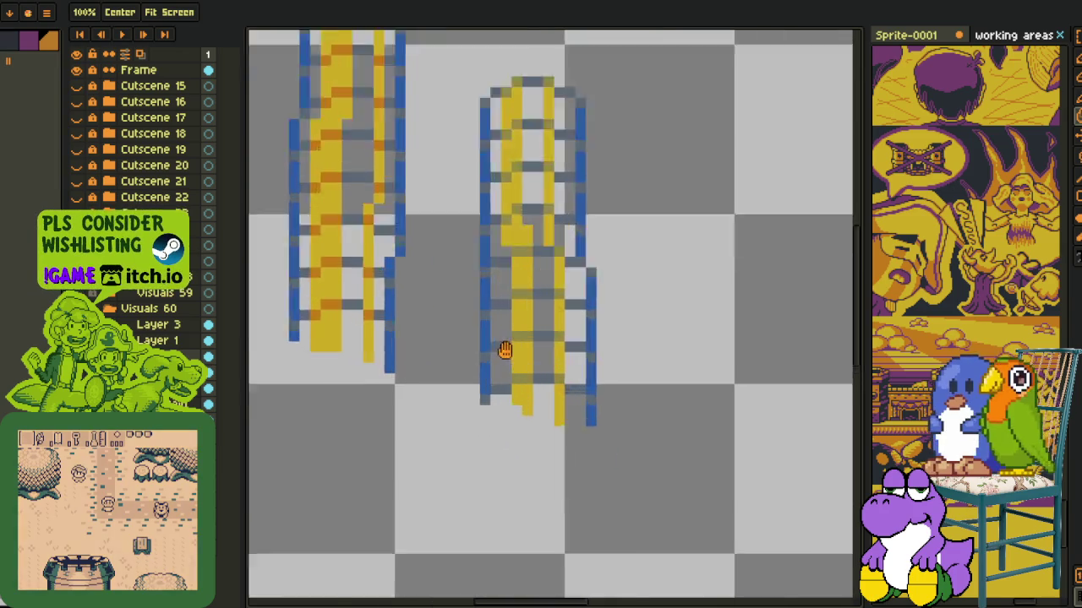
scroll(531, 404, "up", 2)
key("g")
left_click(532, 404)
left_click(647, 403)
left_click(646, 275)
left_click(541, 276)
- Turn the remaining olive rung cells orange up to the top, then paint grey pixels along the ladder top
left_click_drag(639, 147, 630, 367)
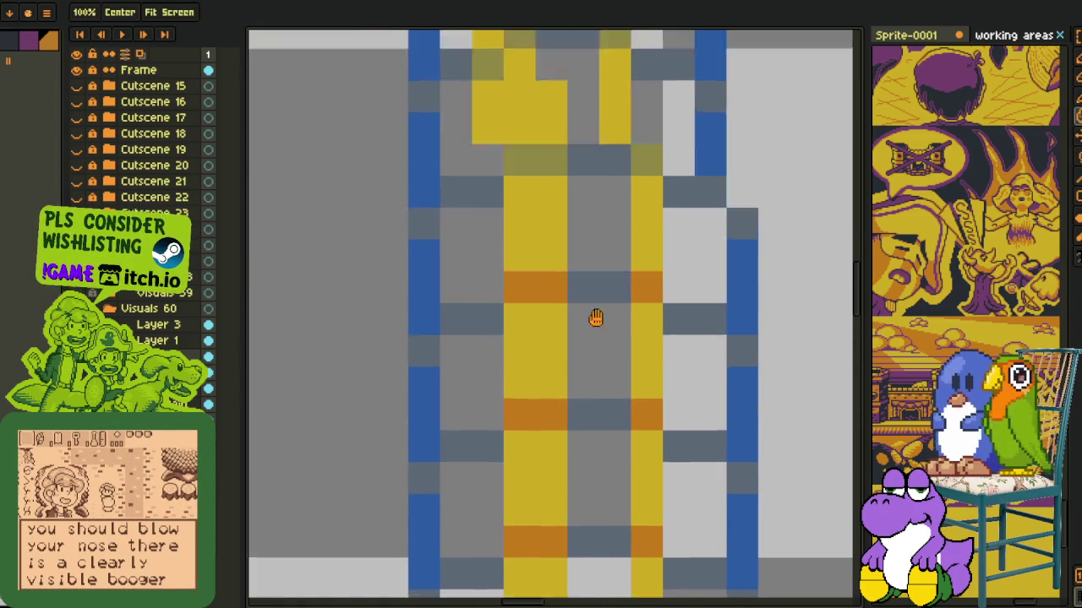
left_click(630, 368)
left_click(538, 367)
left_click(478, 271)
left_click(508, 239)
left_click(604, 239)
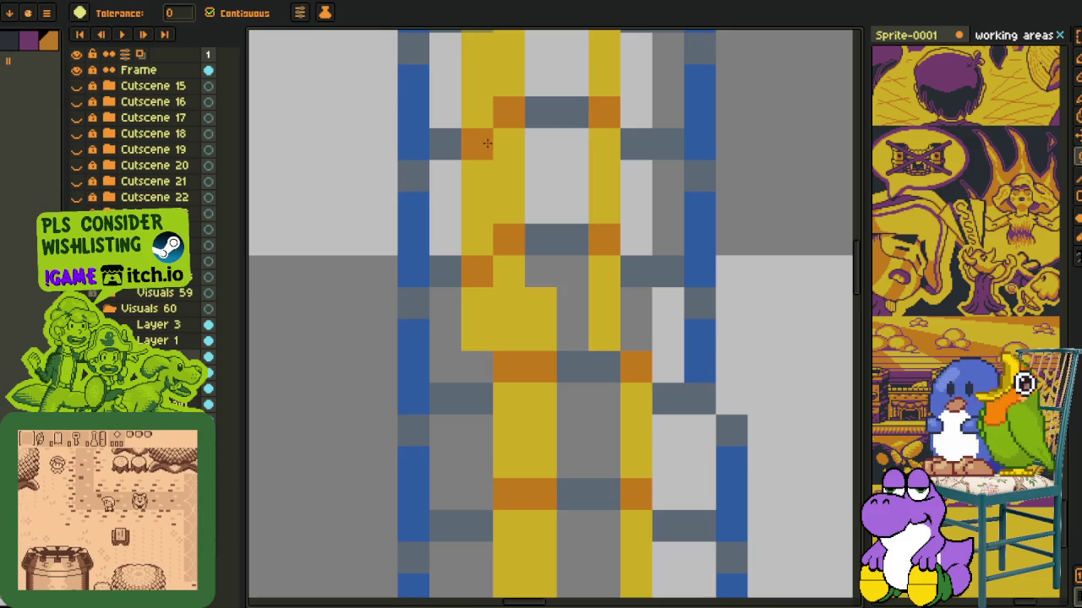
left_click_drag(477, 143, 498, 469)
left_click(529, 439)
left_click(500, 469)
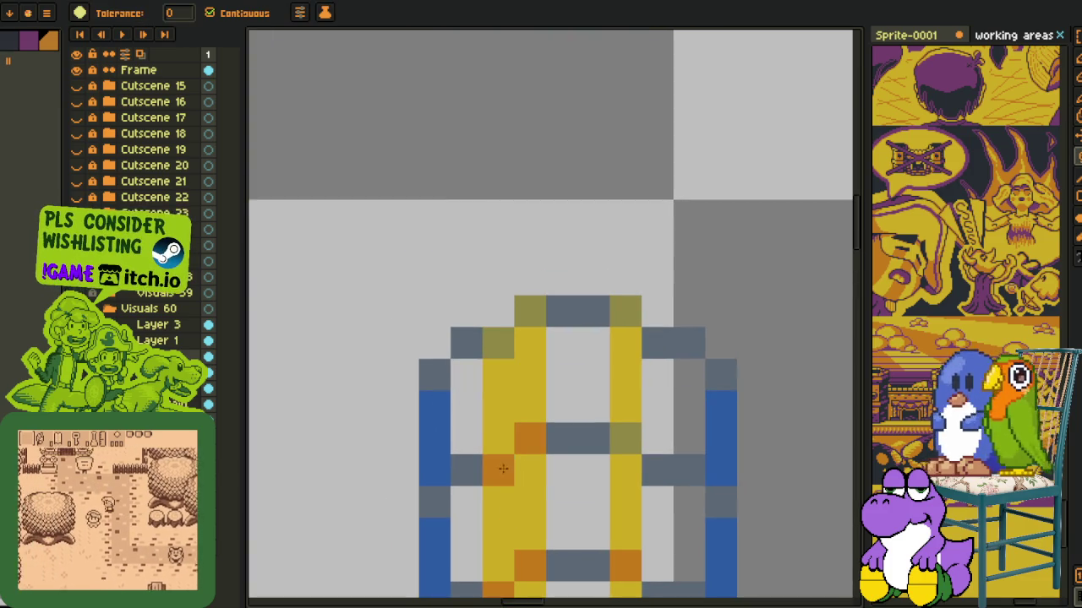
key("b")
left_click_drag(530, 311, 625, 311)
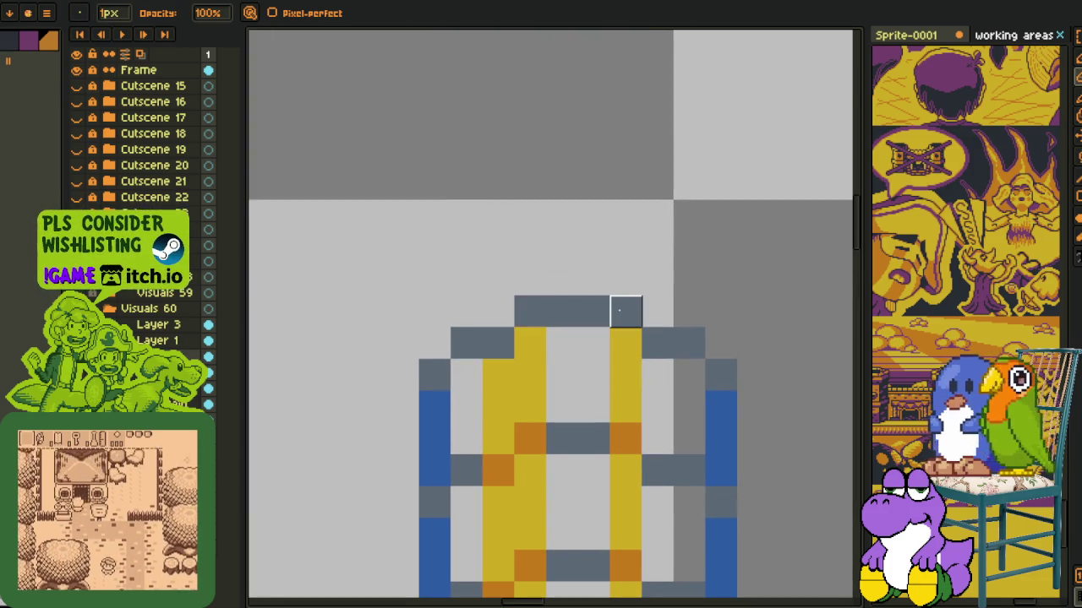
- Sample the purple colour from the canvas with the eyedropper
scroll(625, 311, "down", 5)
key("i")
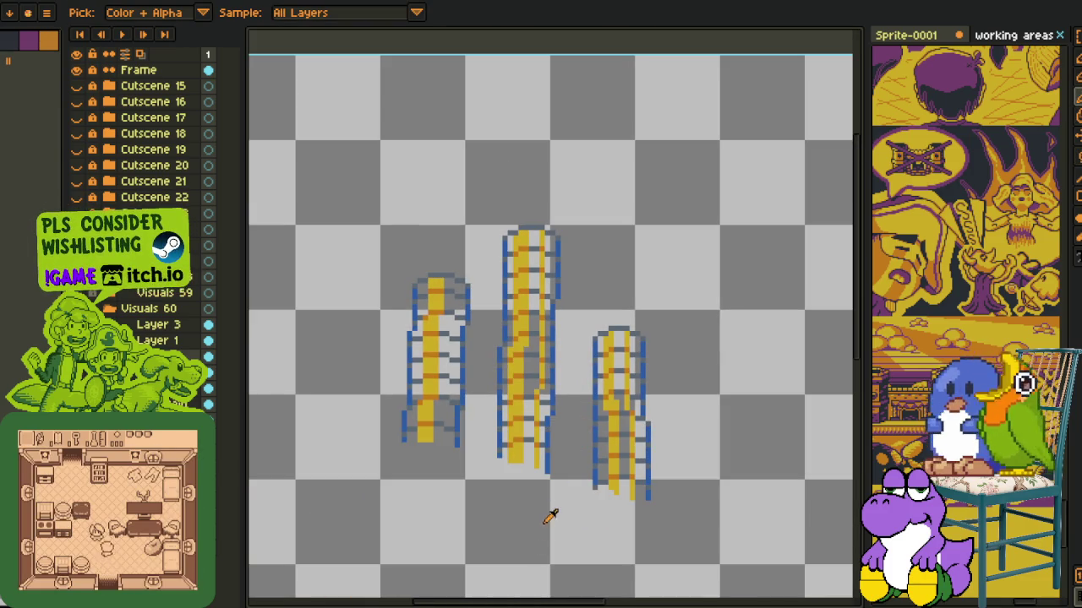
scroll(541, 512, "up", 1)
scroll(560, 452, "up", 1)
scroll(545, 448, "up", 1)
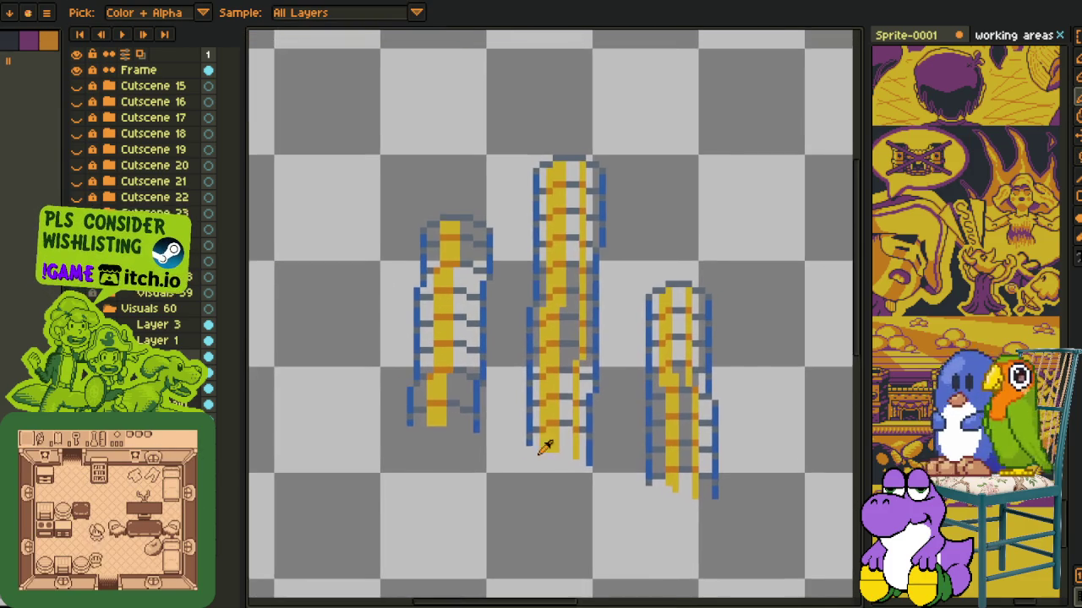
scroll(448, 456, "down", 1)
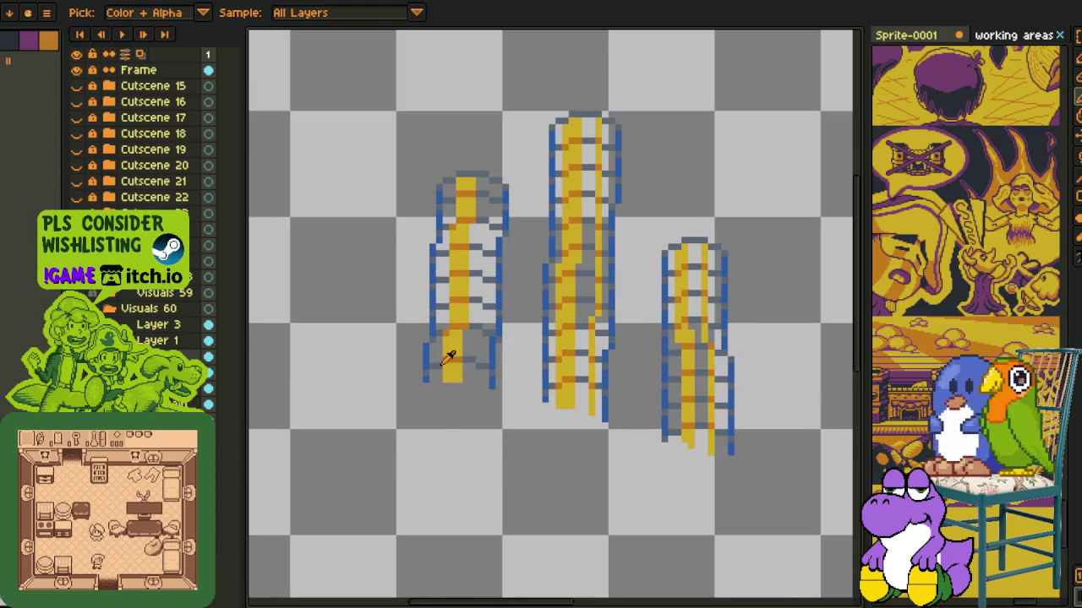
scroll(442, 350, "up", 1)
scroll(442, 349, "up", 3)
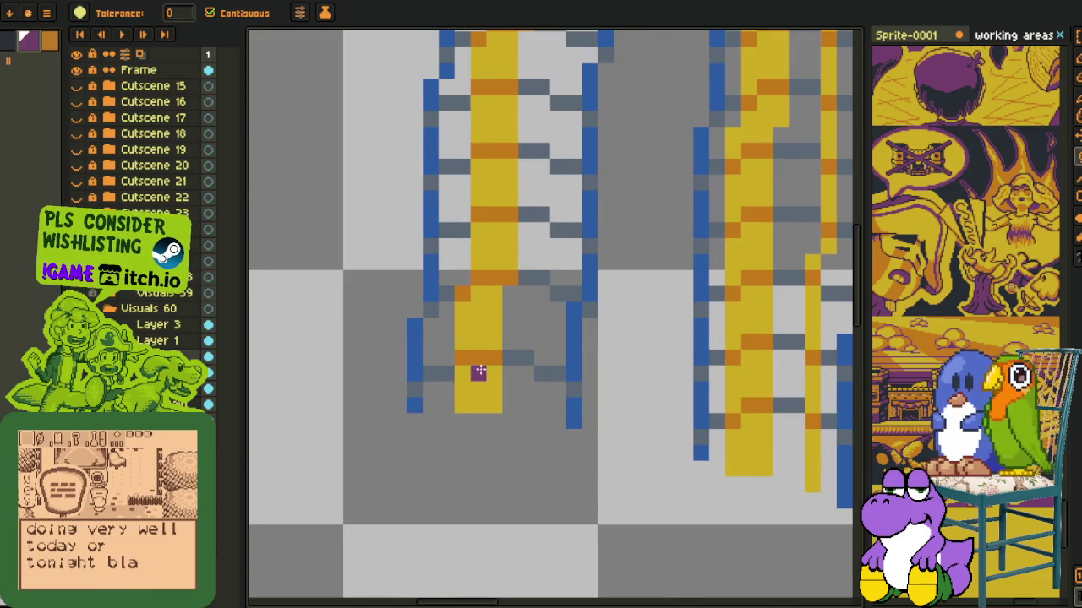
scroll(475, 370, "up", 1)
- Fill the lower and upper-right grey rung segments of the left ladder purple, undoing an oversized fill
left_click(427, 375)
left_click(582, 355)
left_click(644, 367)
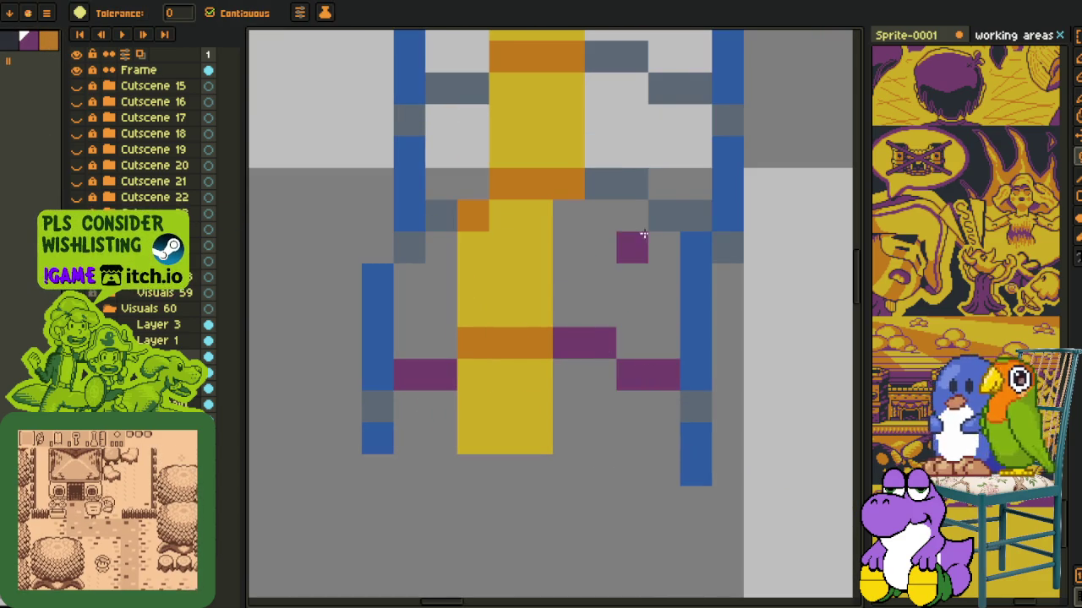
left_click(663, 216)
left_click(627, 186)
left_click_drag(488, 144, 443, 404)
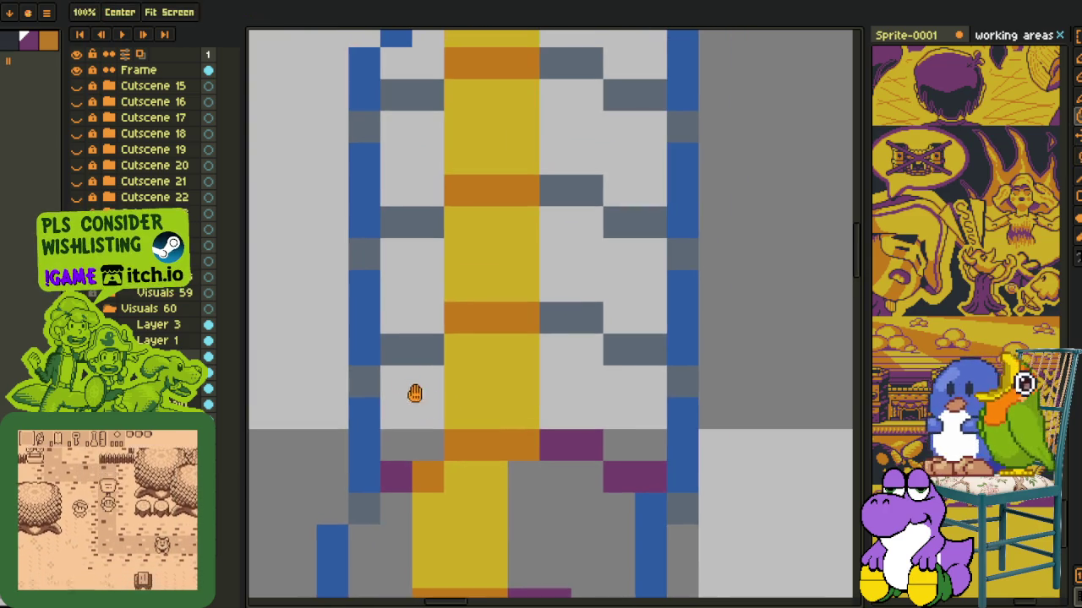
left_click(411, 349)
left_click(567, 319)
left_click(647, 347)
left_click(608, 218)
left_click(558, 218)
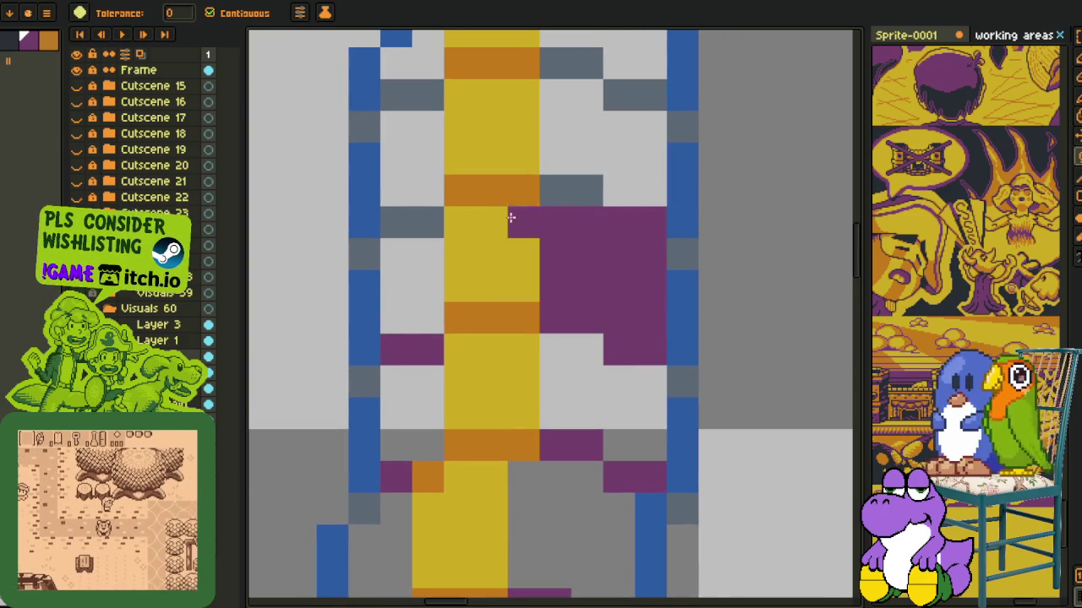
key("ctrl+z")
- Fill the remaining lower-left, middle and upper grey rung segments purple
left_click_drag(439, 188, 389, 368)
left_click(365, 399)
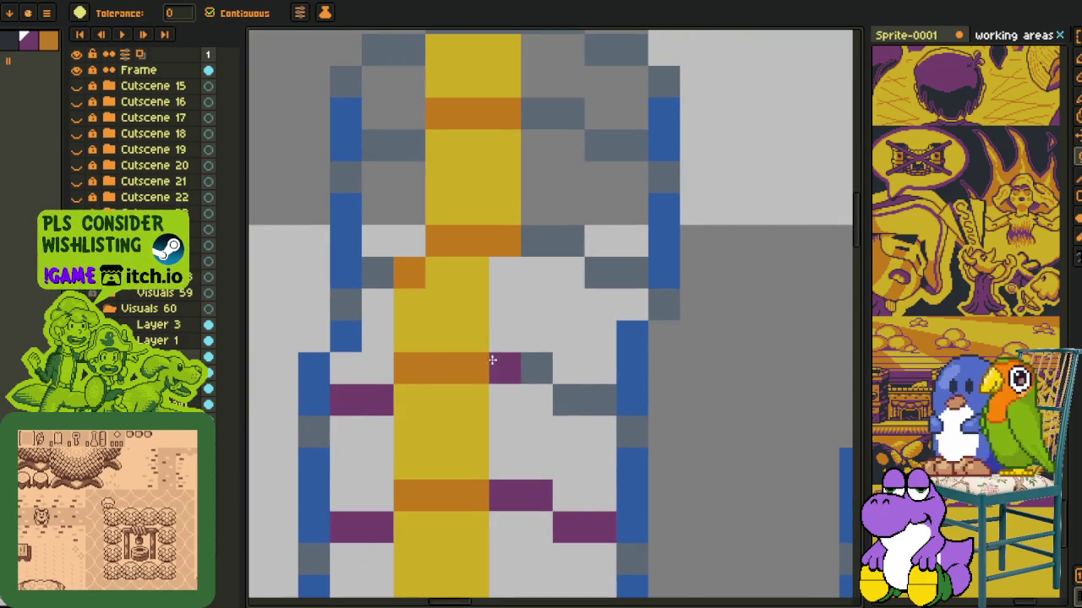
left_click(586, 396)
left_click(558, 242)
left_click(601, 273)
left_click(394, 268)
left_click(396, 143)
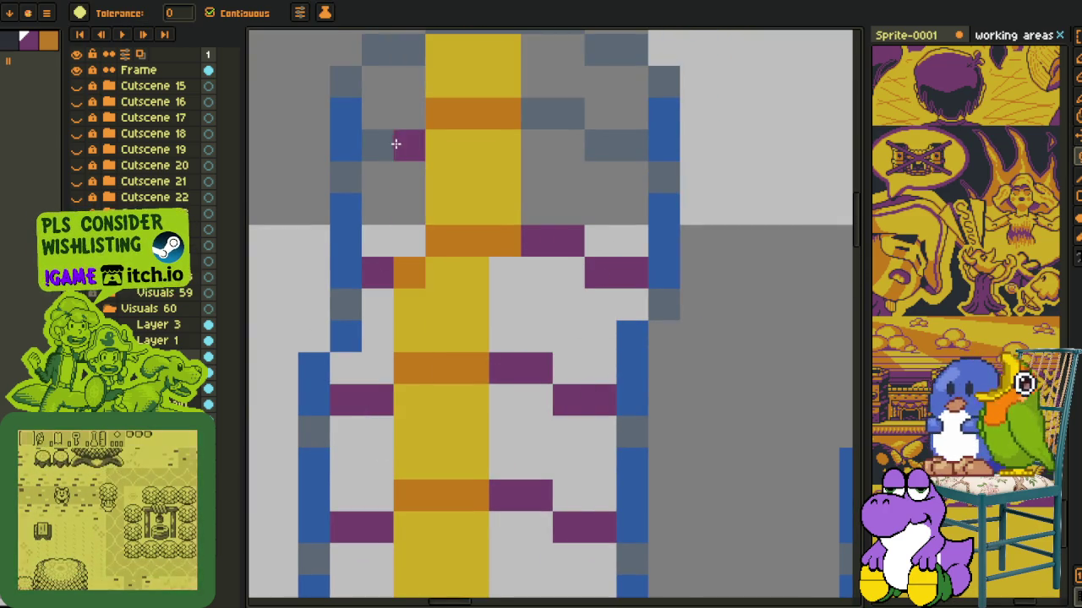
scroll(608, 143, "down", 2)
left_click_drag(592, 417, 510, 357)
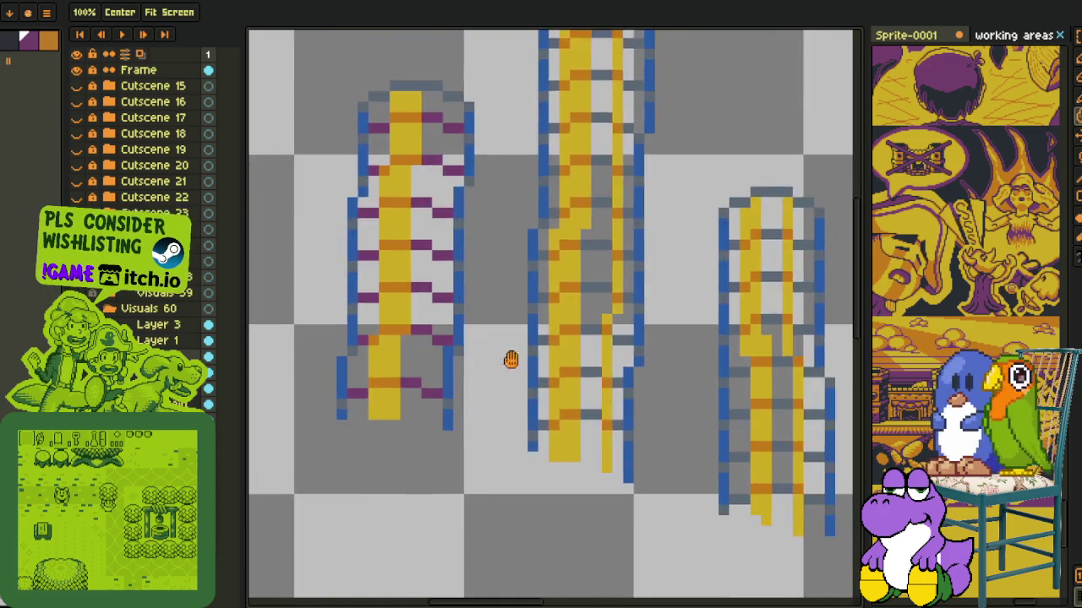
- Bucket-fill the upper and lower grey rung cells on the middle and right towers with purple
scroll(514, 423, "up", 2)
left_click(534, 250)
left_click(693, 215)
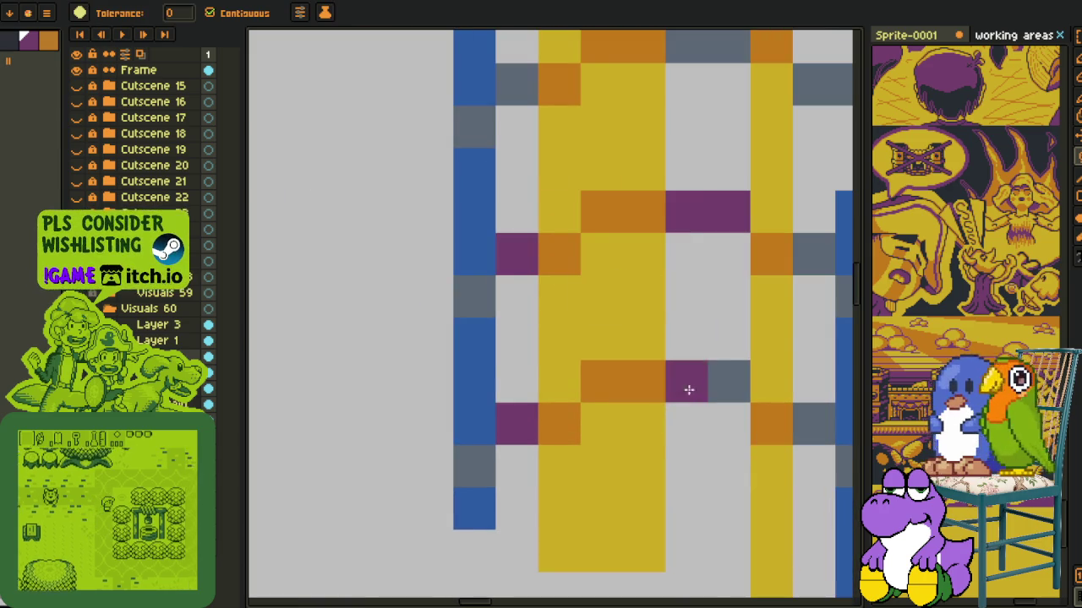
left_click(690, 384)
left_click(812, 431)
left_click(814, 254)
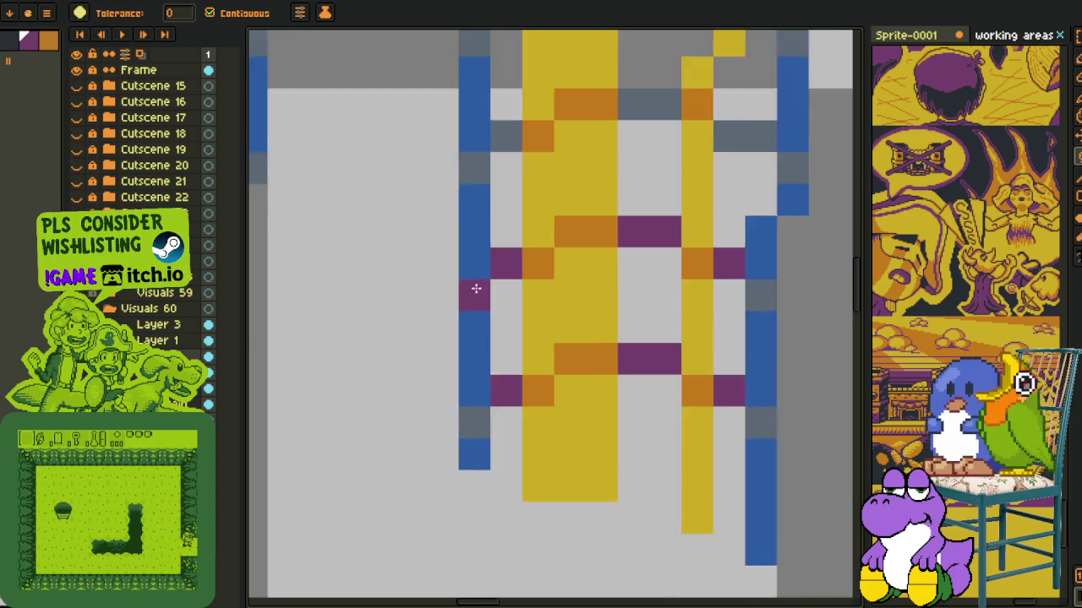
- Fill the lower grey and dark-grey rung cells with purple
scroll(476, 290, "down", 5)
left_click(629, 410)
left_click(497, 373)
left_click(461, 367)
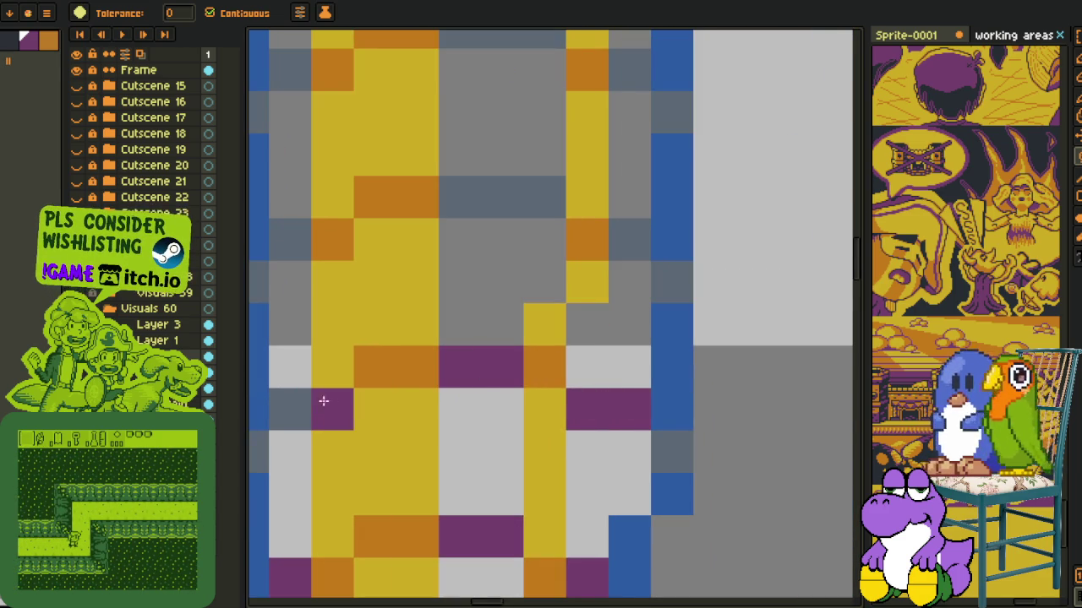
left_click(289, 239)
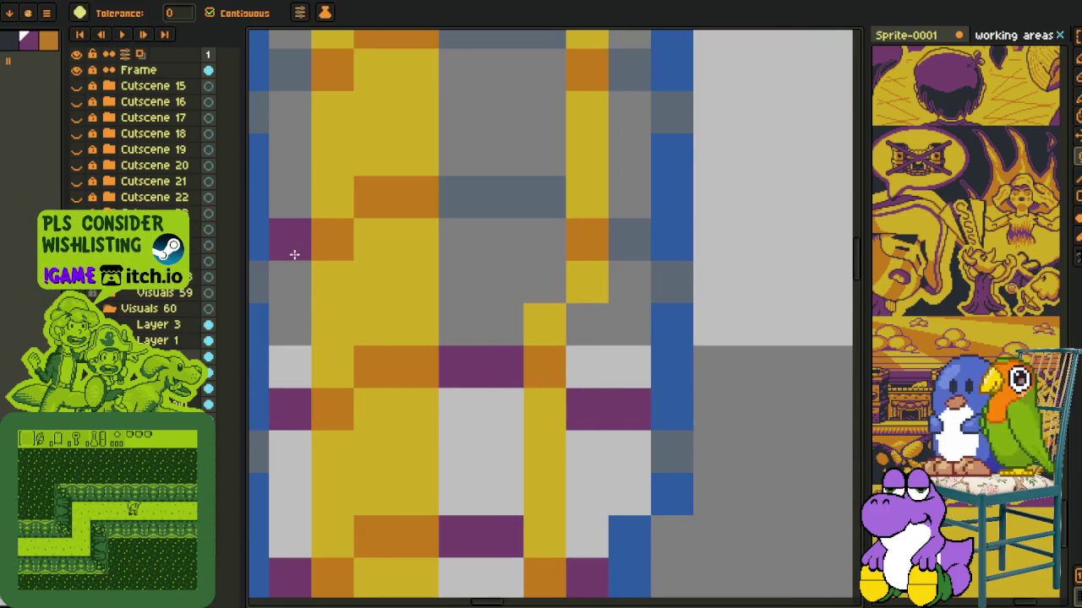
- Fill the next rows of grey and dark-grey rung cells along the ladder with purple
left_click_drag(461, 197, 545, 197)
left_click(629, 237)
scroll(634, 296, "up", 3)
left_click(644, 371)
left_click(652, 330)
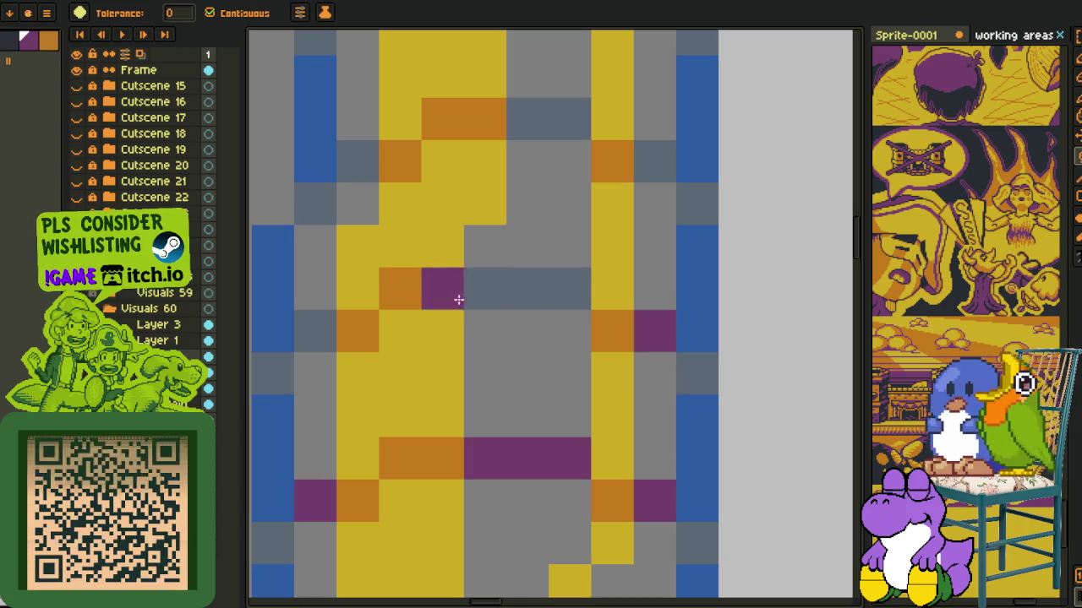
left_click_drag(484, 289, 567, 289)
mouse_move(525, 120)
left_mouse_down()
mouse_move(567, 119)
mouse_move(641, 302)
left_mouse_up()
left_click_drag(558, 255, 507, 255)
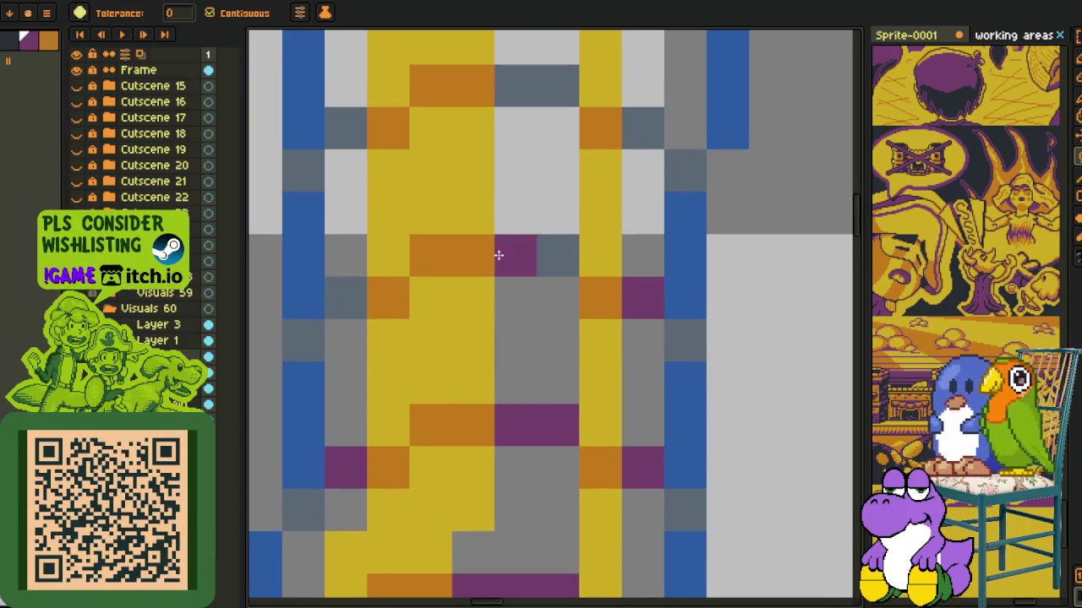
left_click(346, 299)
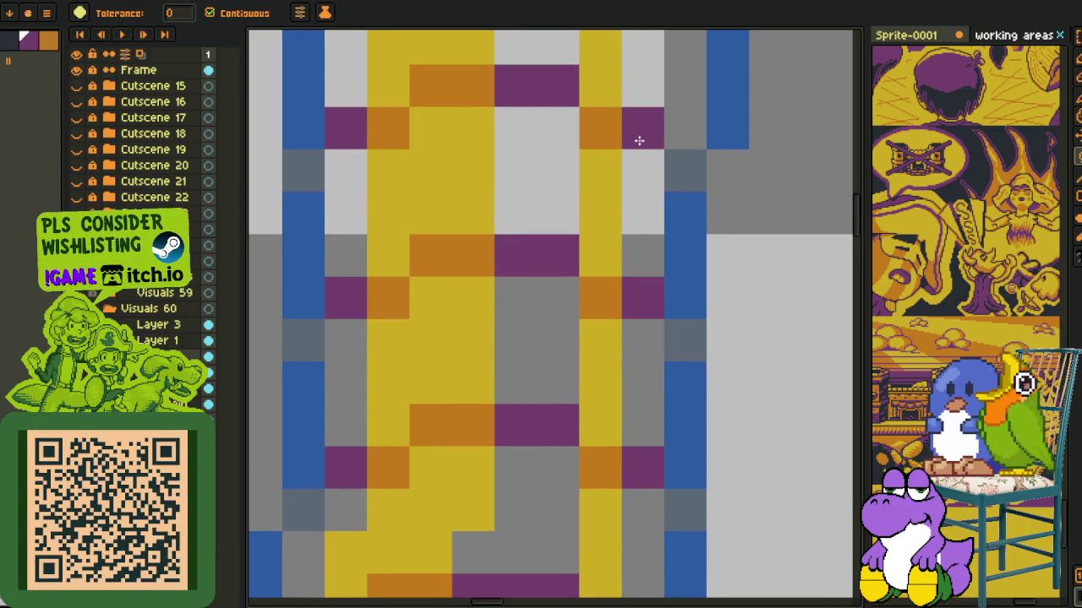
- Turn the slate-coloured rung cells purple
scroll(644, 131, "up", 3)
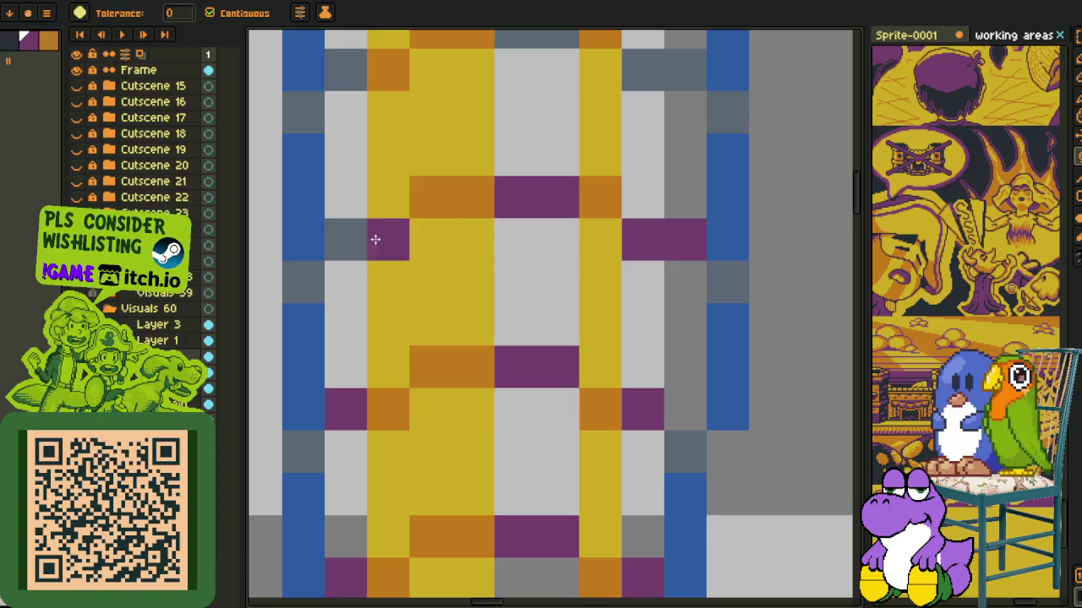
scroll(356, 229, "up", 3)
left_click(558, 347)
left_click(664, 388)
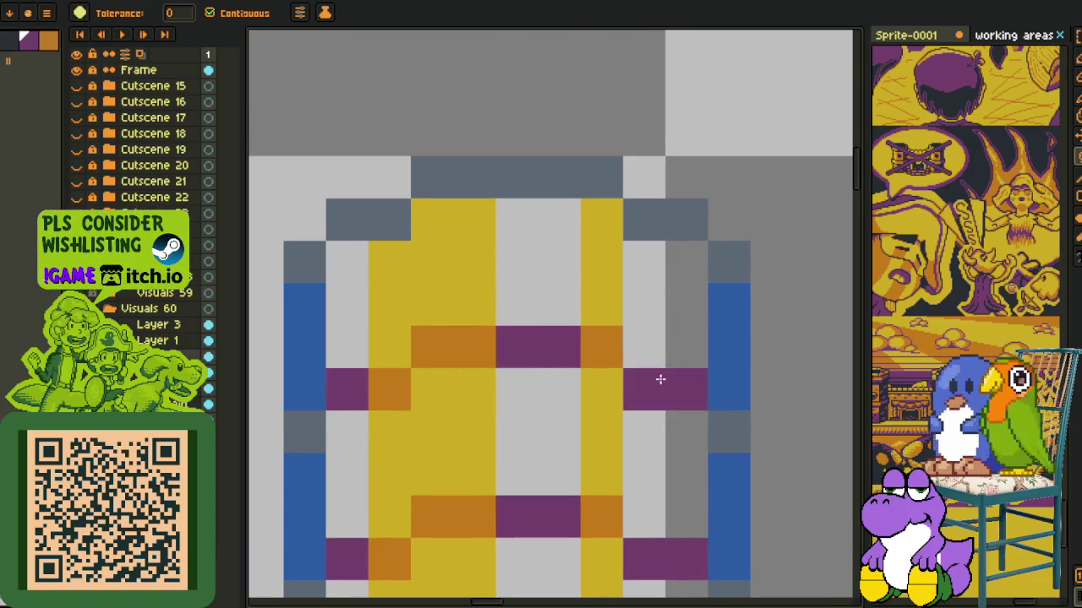
scroll(659, 379, "down", 3)
scroll(502, 212, "down", 3)
scroll(544, 432, "up", 3)
scroll(544, 433, "up", 2)
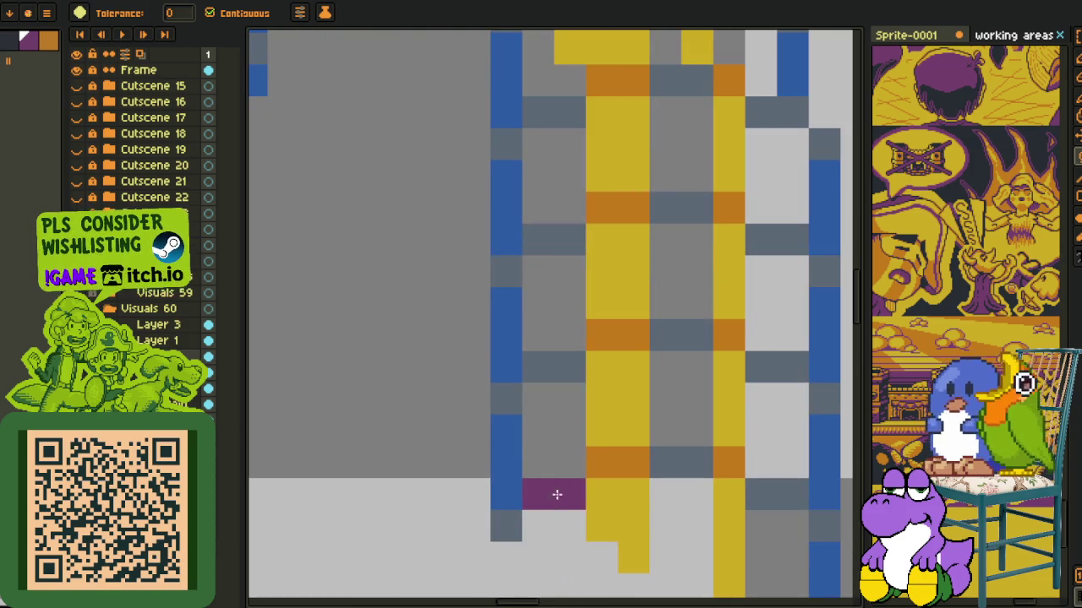
left_click_drag(544, 263, 538, 208)
scroll(532, 254, "down", 1)
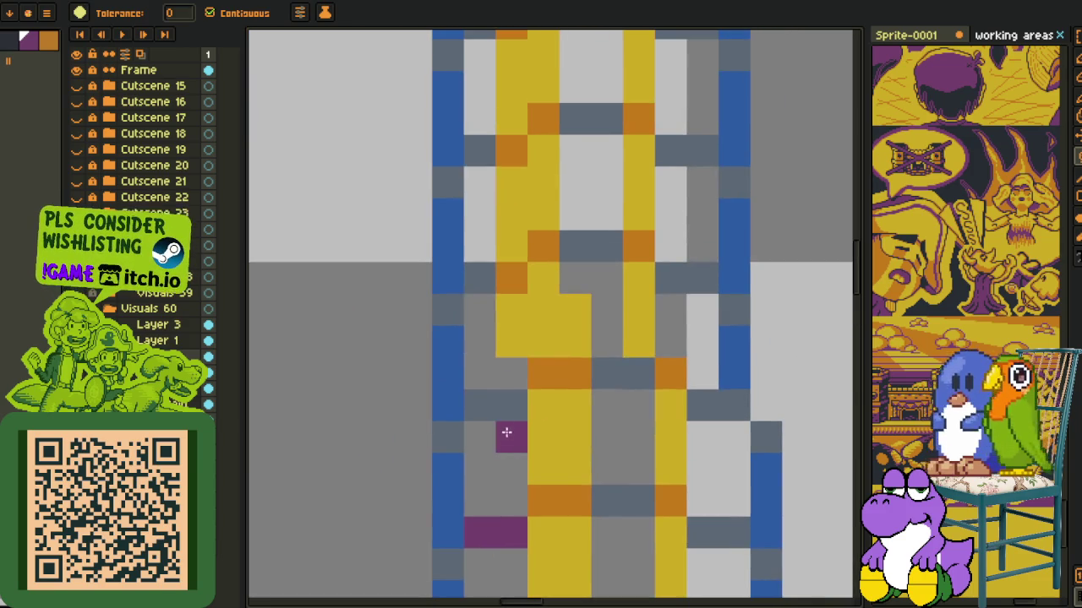
scroll(507, 380, "up", 1)
- Fill the rung cells on the right side purple to mirror the left side of the gold column
left_click(480, 278)
scroll(486, 258, "down", 1)
scroll(477, 256, "up", 1)
left_click(474, 255)
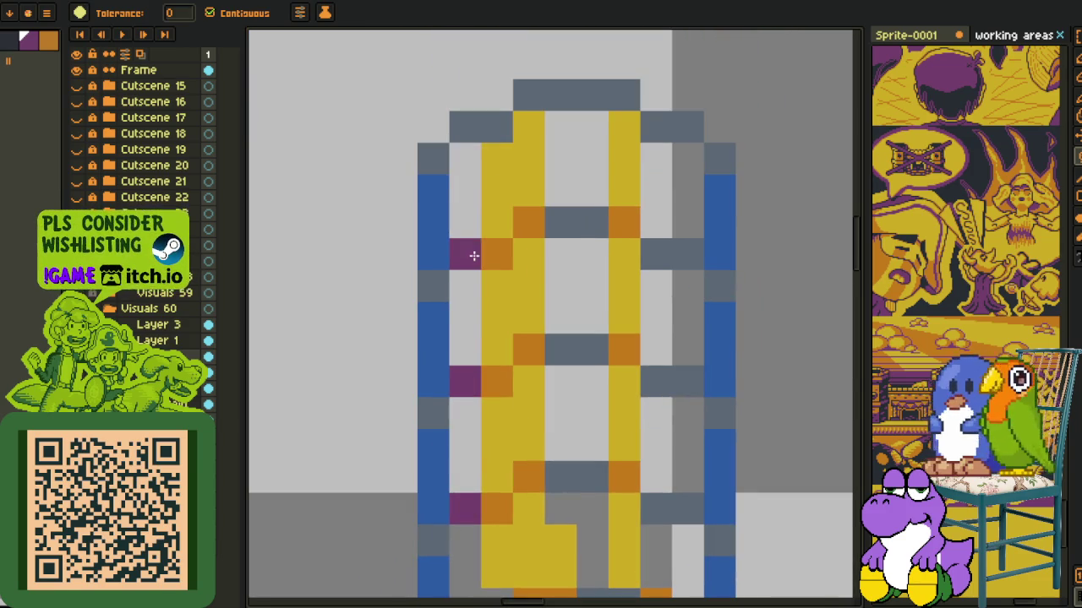
left_click(592, 222)
left_click_drag(560, 349, 593, 349)
left_click_drag(656, 254, 689, 253)
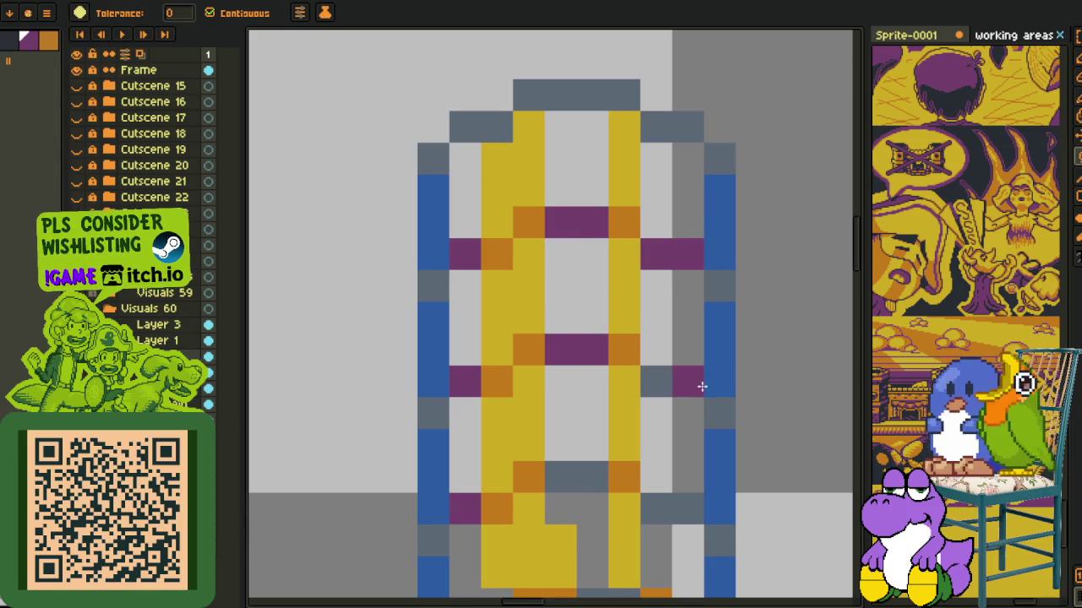
left_click_drag(688, 380, 656, 380)
- Undo the stray purple fill and return to the Paint Bucket
scroll(582, 507, "down", 1)
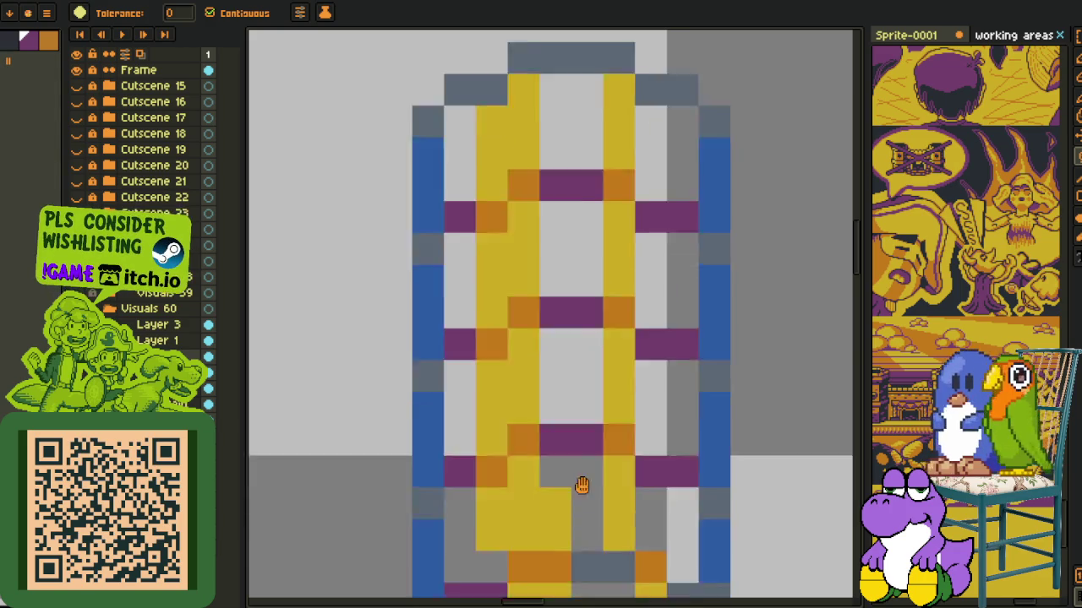
scroll(524, 321, "up", 1)
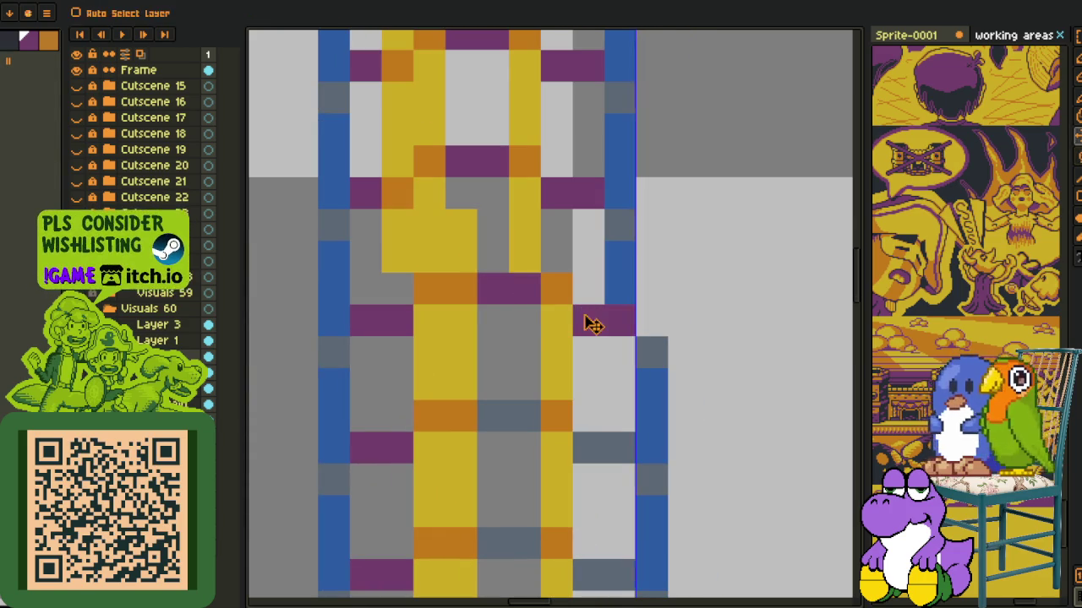
key("ctrl+z")
key("b")
key("g")
- Fill the remaining lower rung cells purple, undoing the fills that spill into the central column
left_click(591, 448)
left_click(524, 417)
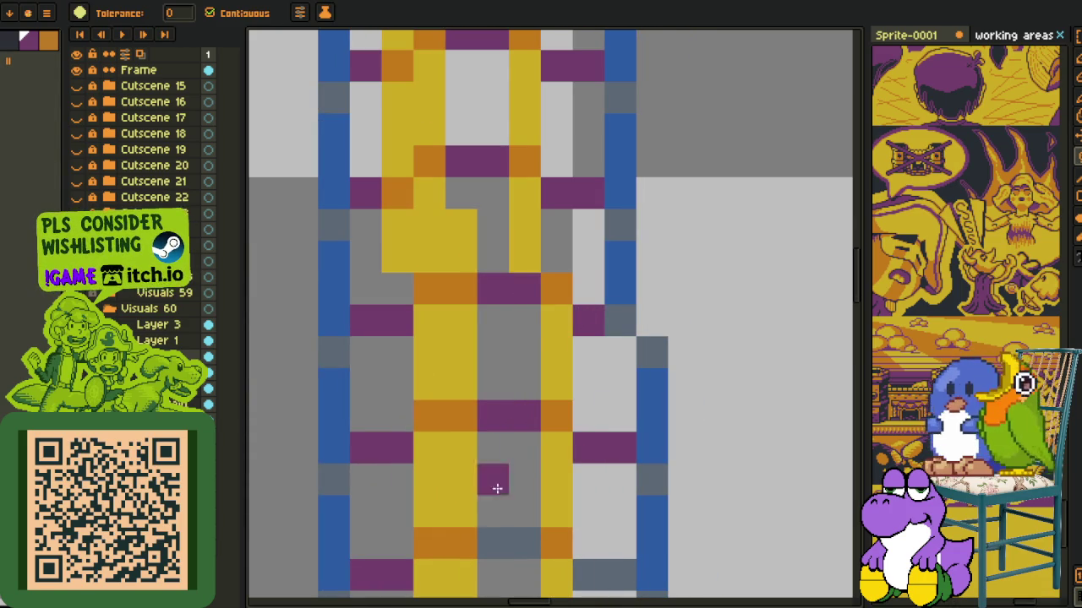
left_click(495, 487)
key("ctrl+z")
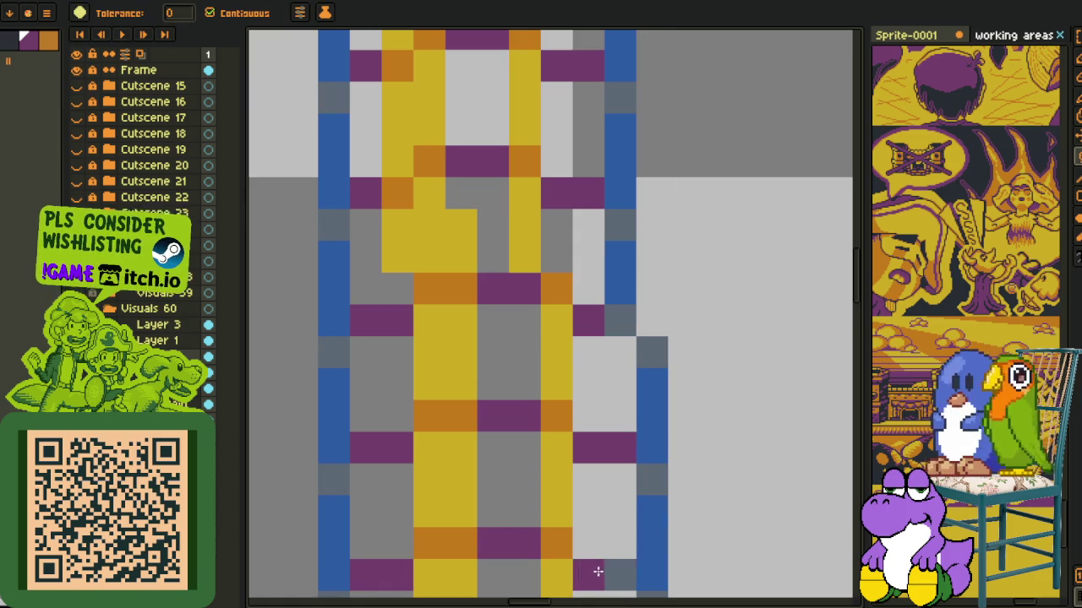
left_click_drag(596, 572, 562, 316)
left_click(460, 372)
left_click(471, 384)
key("ctrl+z")
key("i")
scroll(417, 452, "down", 5)
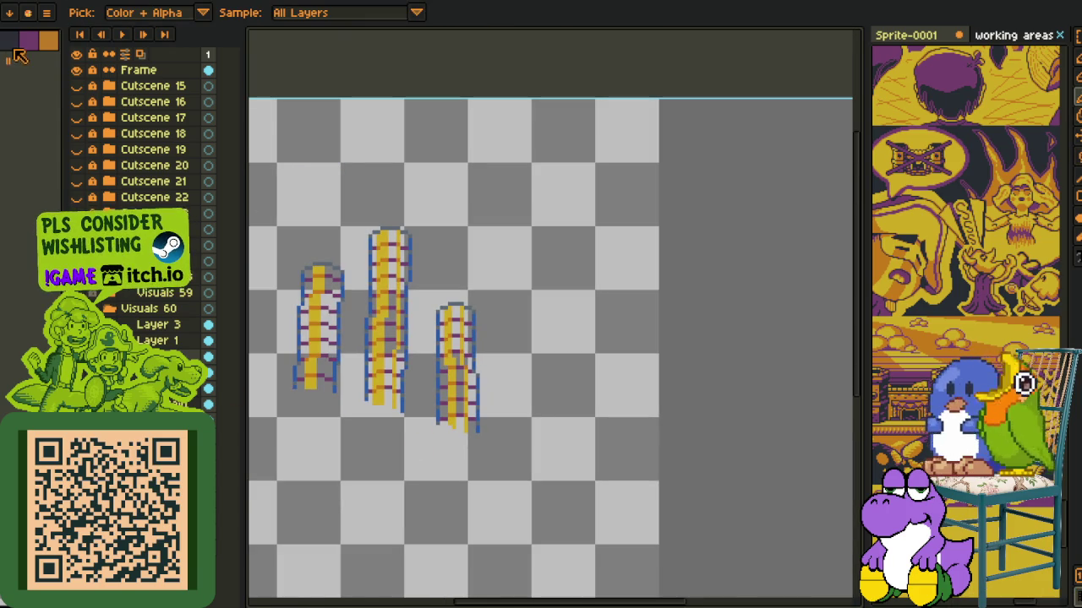
- Pencil the first stack's left blue rail dark and fill its grey top row dark
scroll(448, 389, "up", 3)
scroll(481, 423, "up", 3)
key("b")
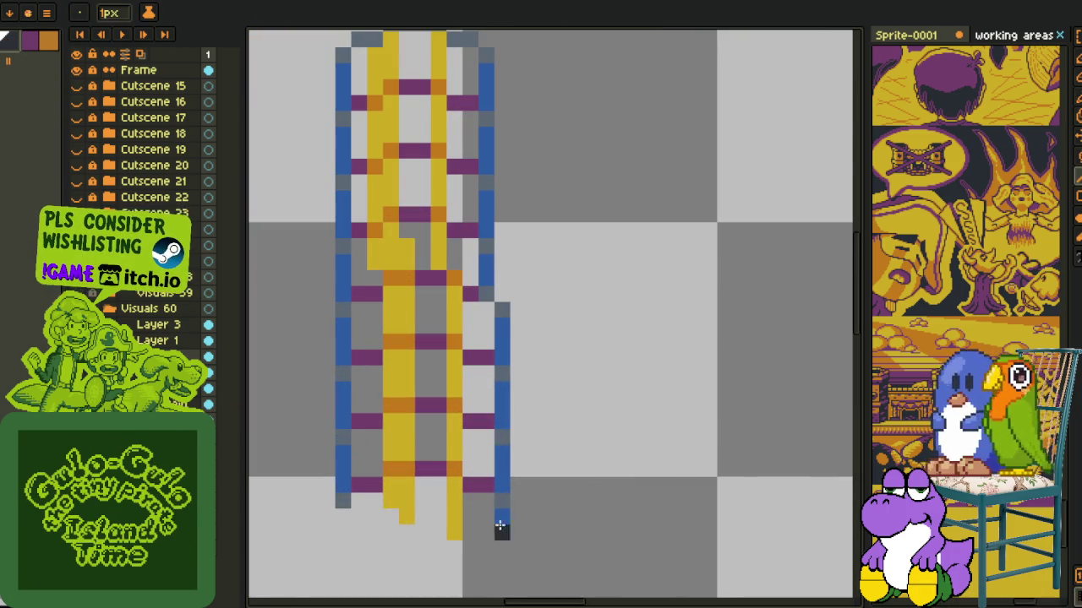
left_click_drag(500, 525, 497, 397)
left_click_drag(503, 313, 527, 493)
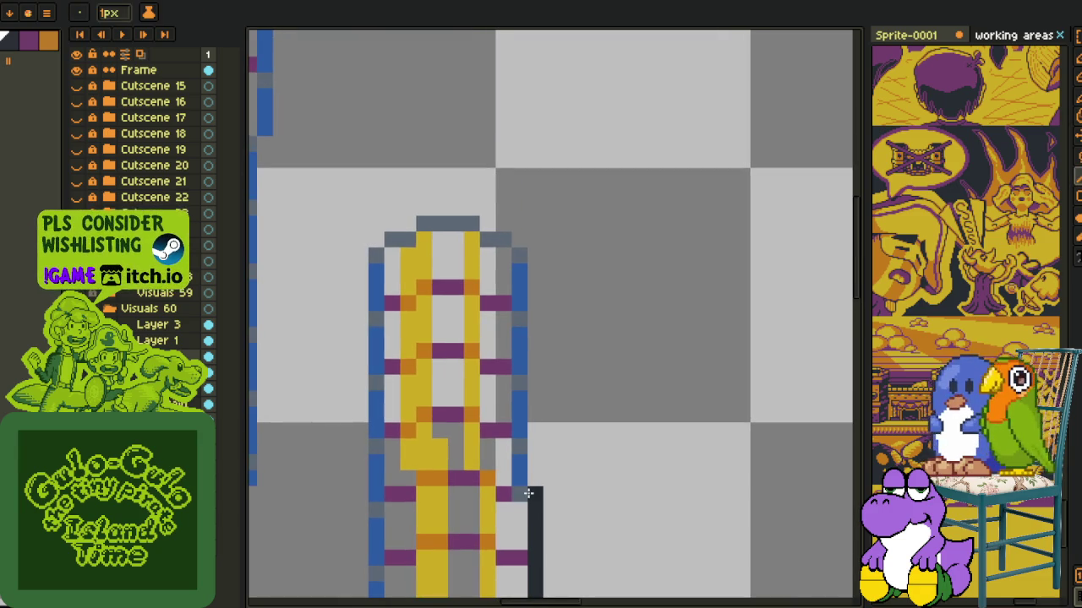
left_click_drag(516, 403, 514, 252)
key("g")
left_click(460, 221)
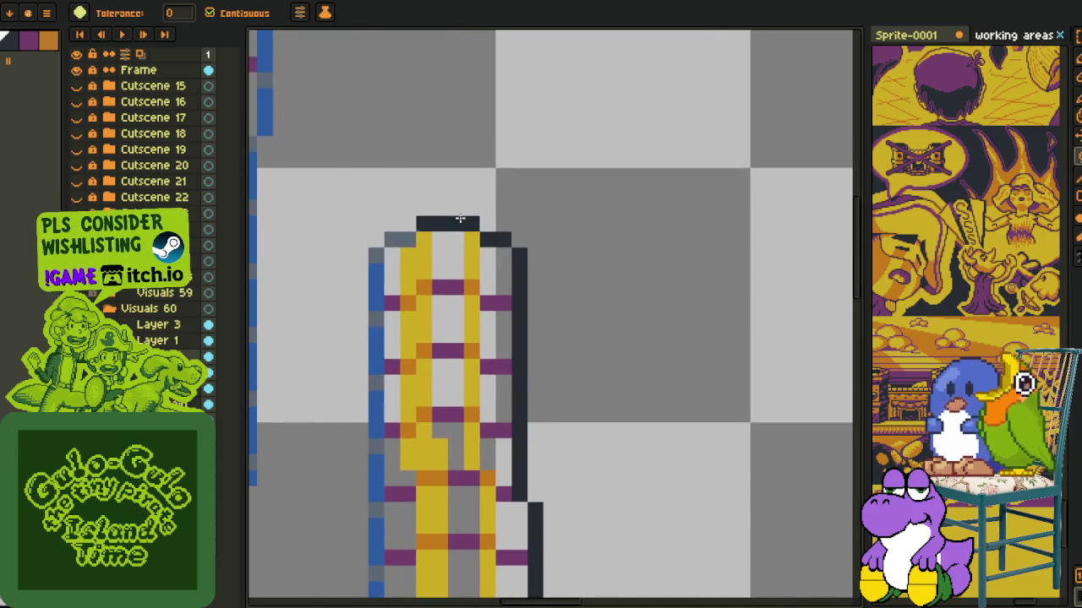
- Try dark pencil strokes over the lower and right rails, undoing the misplaced ones
scroll(336, 597, "down", 3)
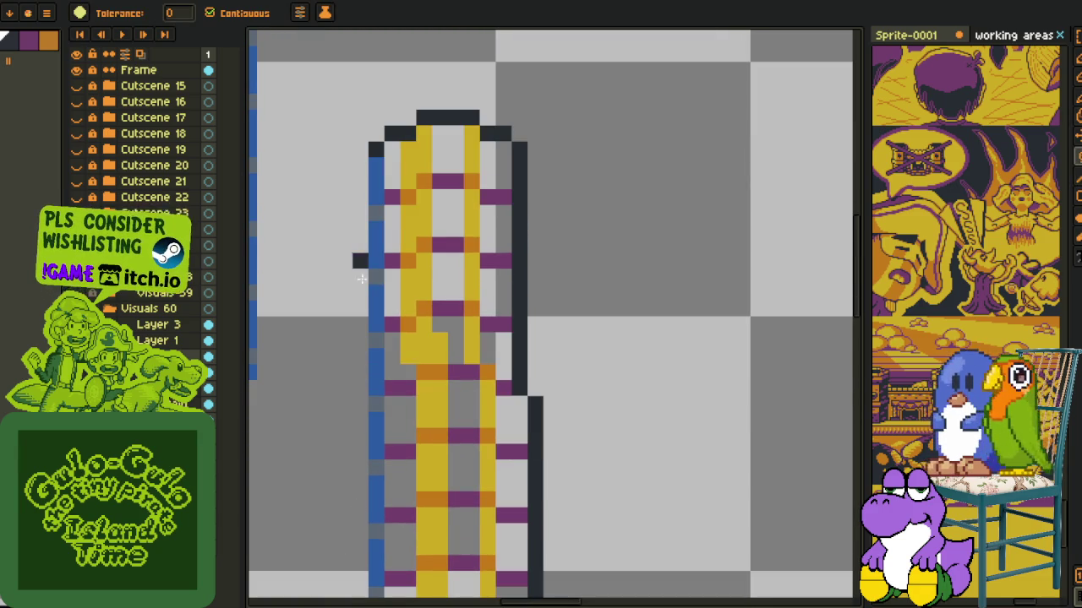
key("ctrl+z")
key("b")
left_click_drag(376, 166, 376, 560)
scroll(374, 560, "down", 5)
left_click_drag(376, 394, 383, 414)
key("ctrl+z")
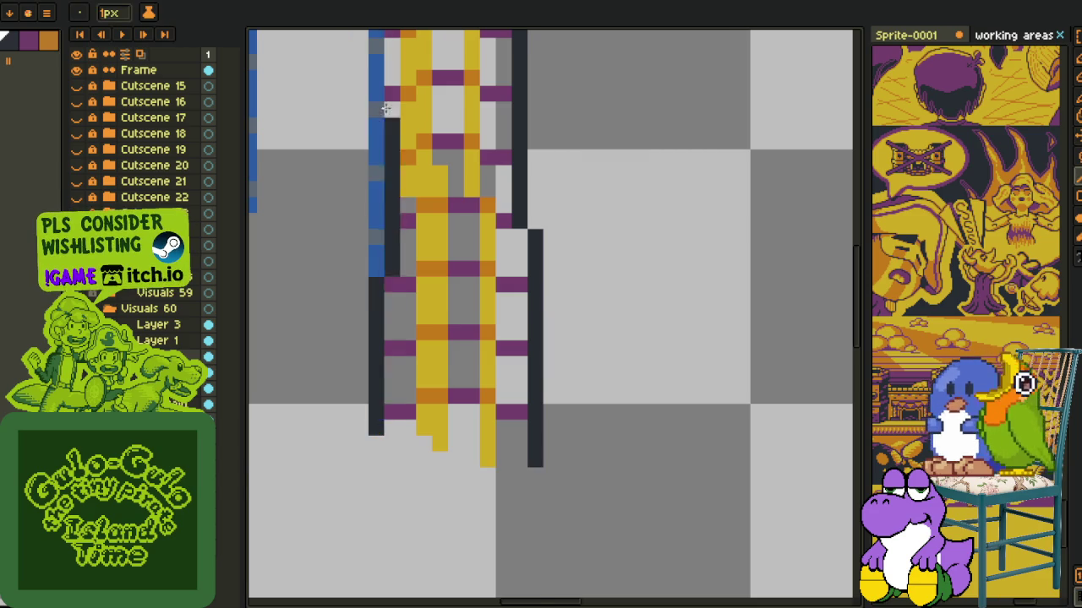
scroll(363, 177, "up", 6)
scroll(372, 220, "down", 3)
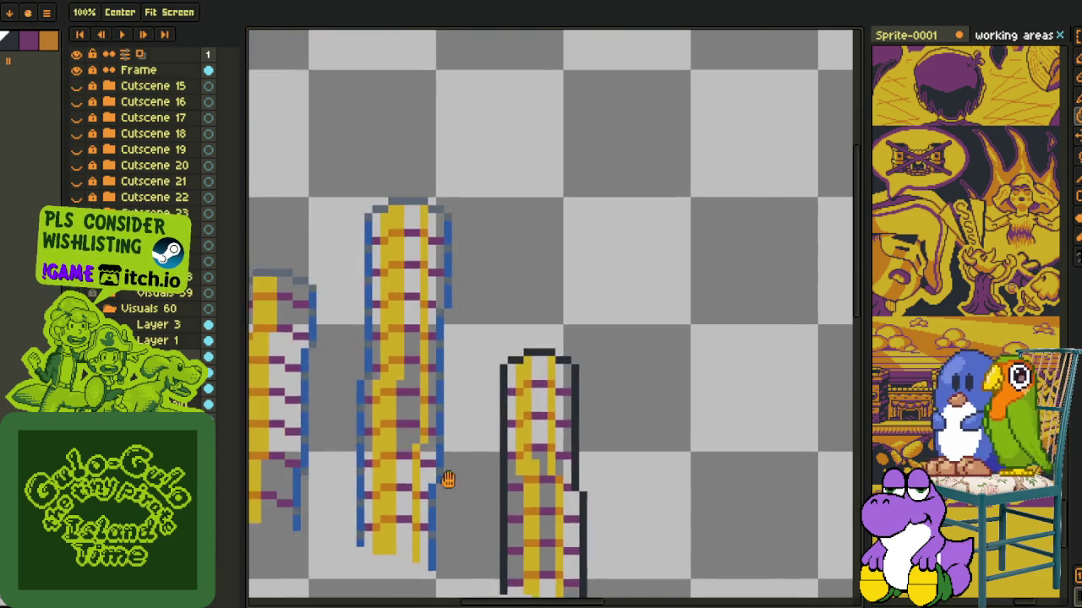
scroll(447, 478, "up", 3)
mouse_move(408, 592)
left_mouse_down()
mouse_move(434, 114)
mouse_move(453, 407)
mouse_move(442, 242)
left_mouse_up()
key("ctrl+z")
- Fill the next stack's grey top row dark and darken its top-left edge
key("g")
left_click(411, 208)
key("b")
mouse_move(330, 223)
left_mouse_down()
mouse_move(297, 249)
mouse_move(293, 554)
mouse_move(386, 229)
mouse_move(364, 552)
mouse_move(408, 510)
mouse_move(410, 397)
left_mouse_up()
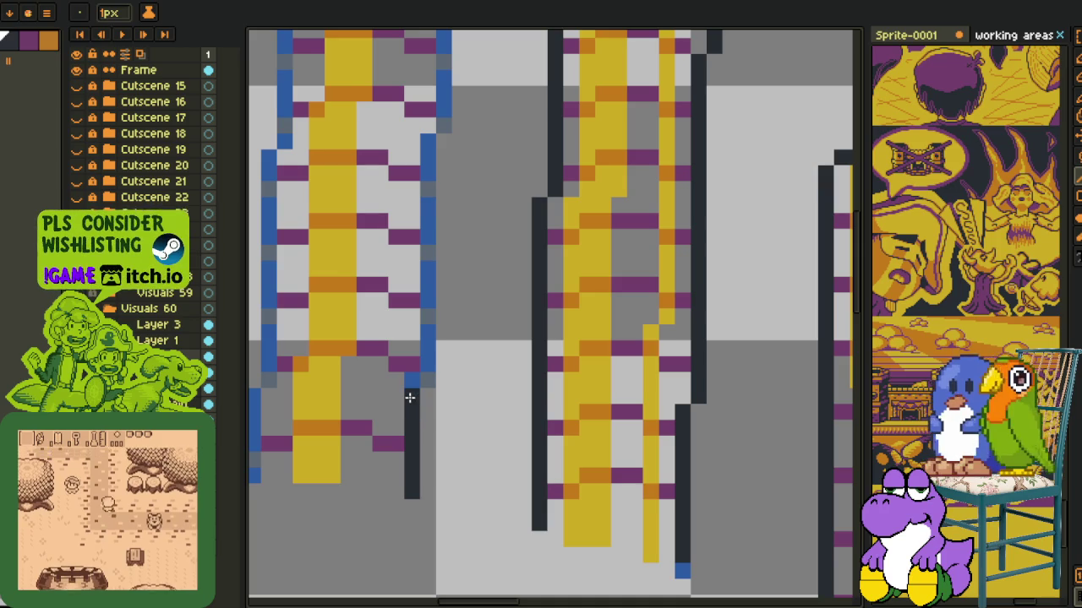
- Sample the dark outline colour, repaint the blue rail, and fill the shorter stack's top row dark
left_click(427, 380, "alt")
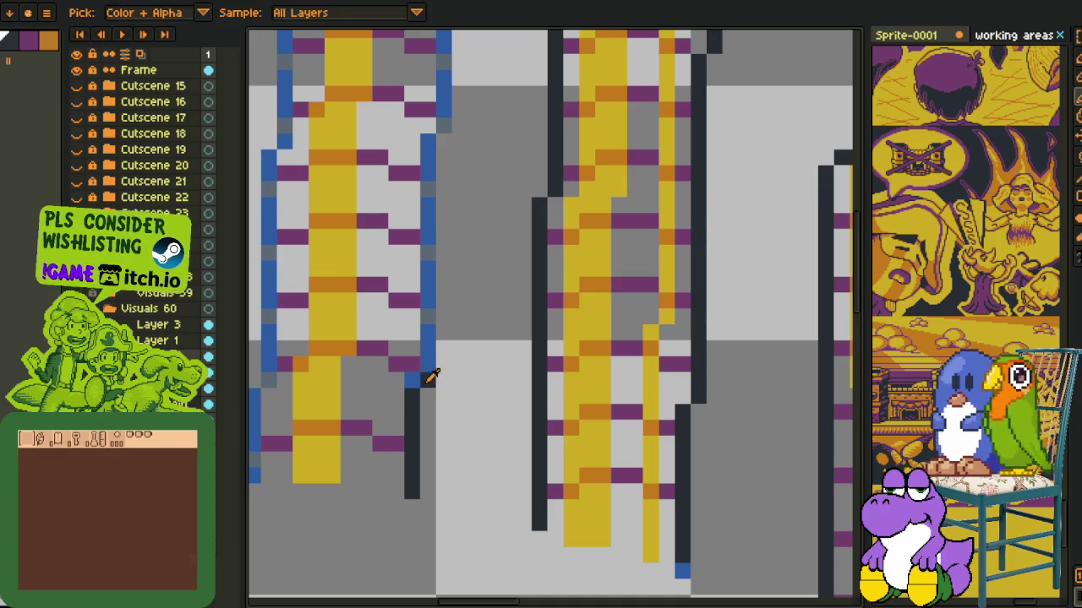
left_click_drag(429, 380, 428, 269)
left_click_drag(427, 142, 466, 409)
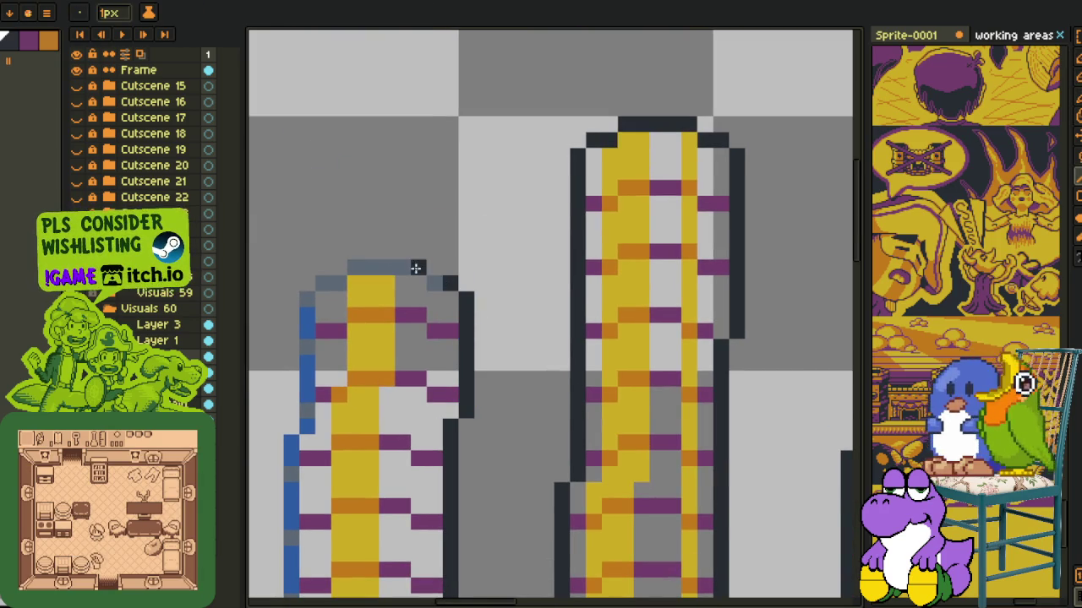
key("g")
left_click(418, 279)
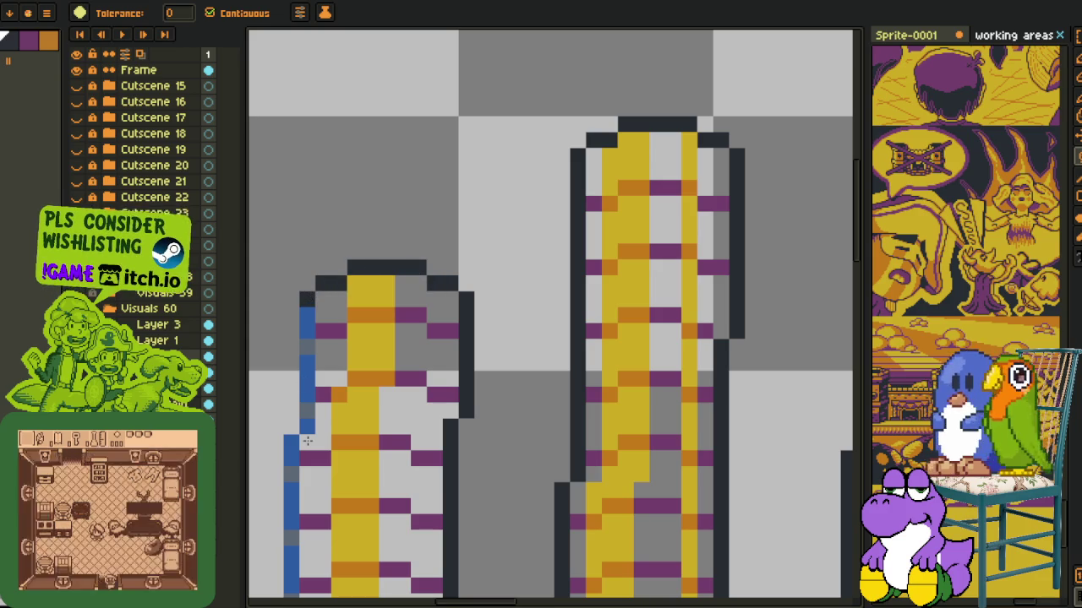
left_click(307, 424)
key("b")
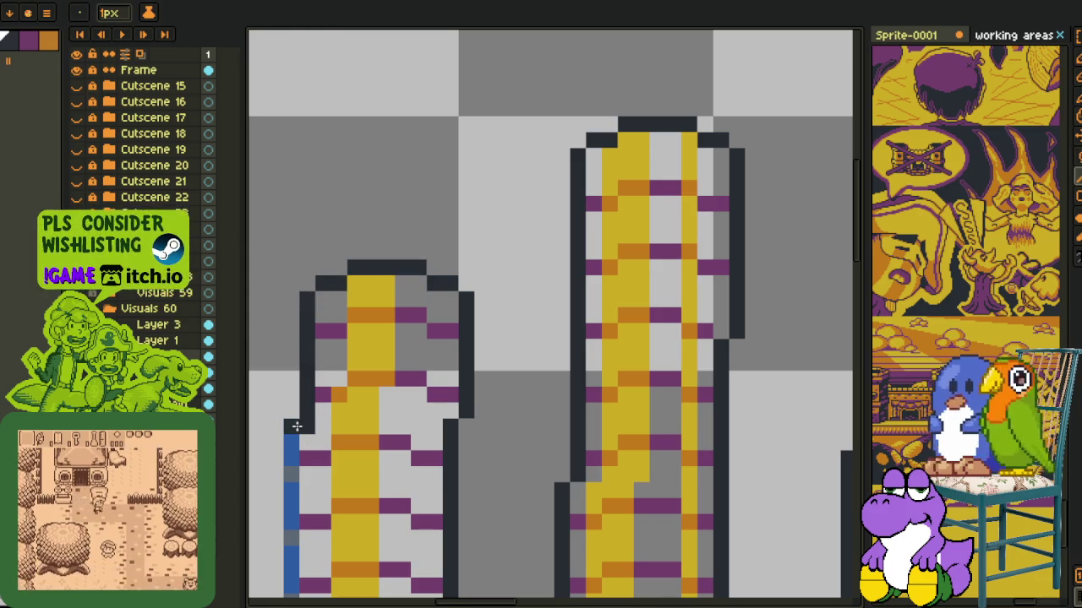
- Pan and zoom out to view all three coin stacks together
scroll(291, 541, "down", 5)
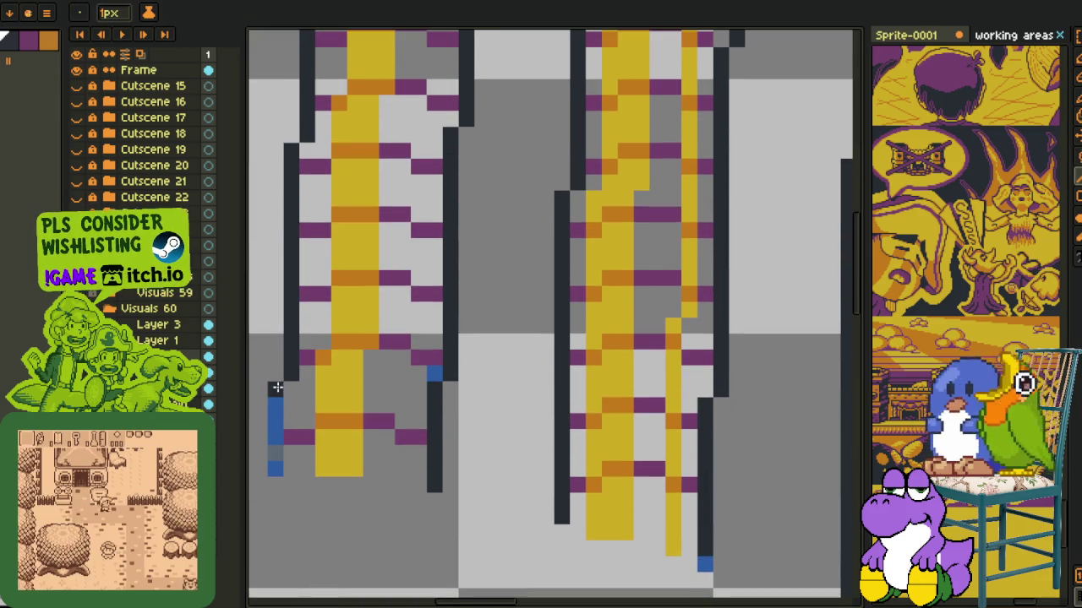
scroll(271, 468, "down", 3)
left_click_drag(259, 391, 483, 425)
scroll(507, 422, "up", 1)
scroll(541, 414, "down", 1)
left_click_drag(558, 406, 319, 363)
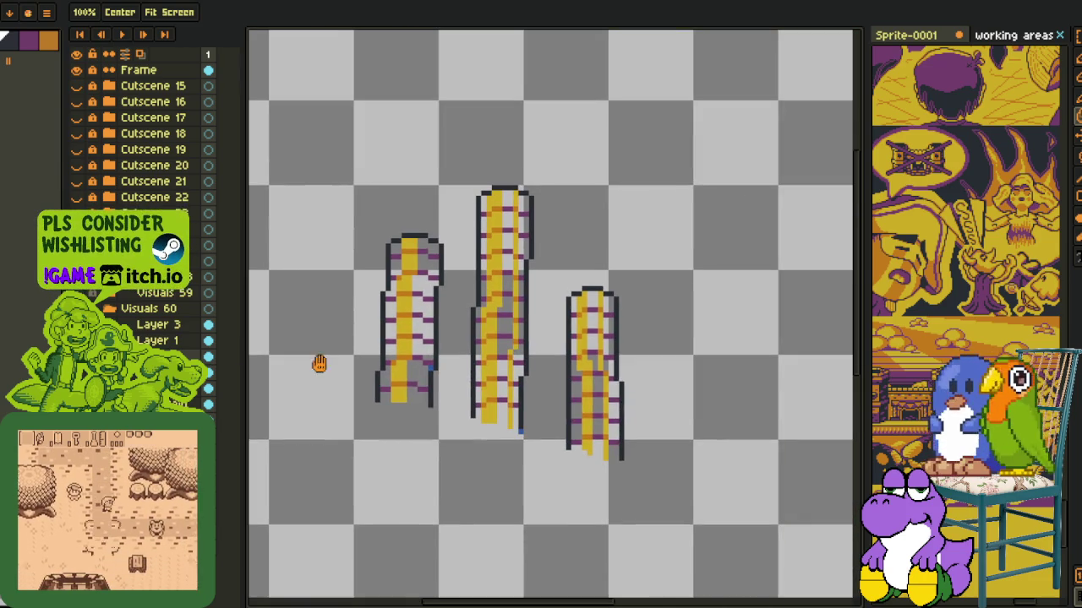
- Pencil orange over the grey block and pixels at the left stack's base
key("i")
scroll(415, 422, "up", 1)
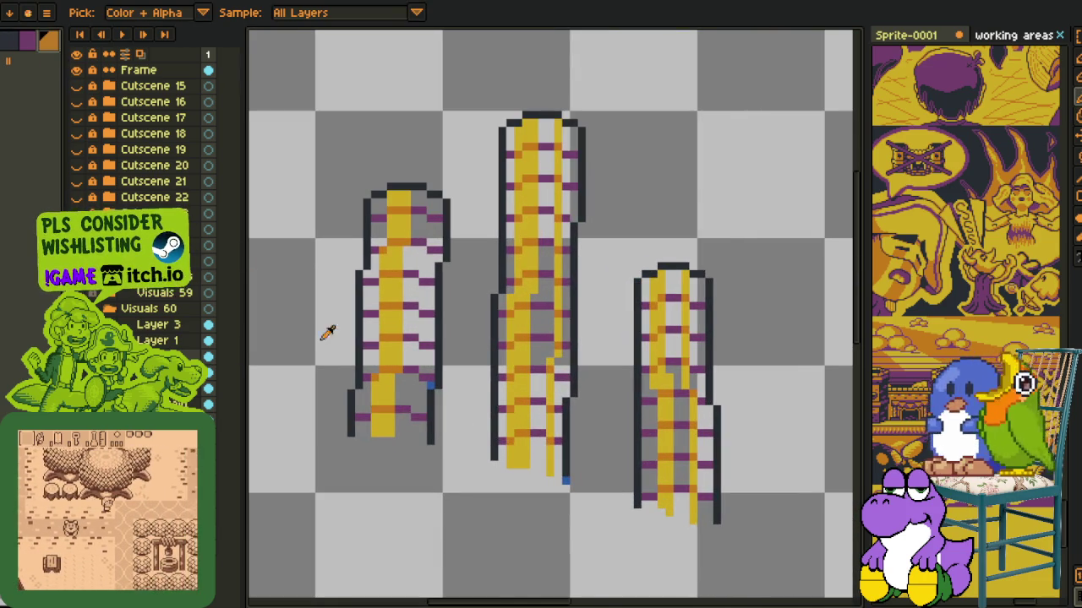
key("b")
scroll(372, 394, "up", 2)
left_click_drag(470, 489, 431, 441)
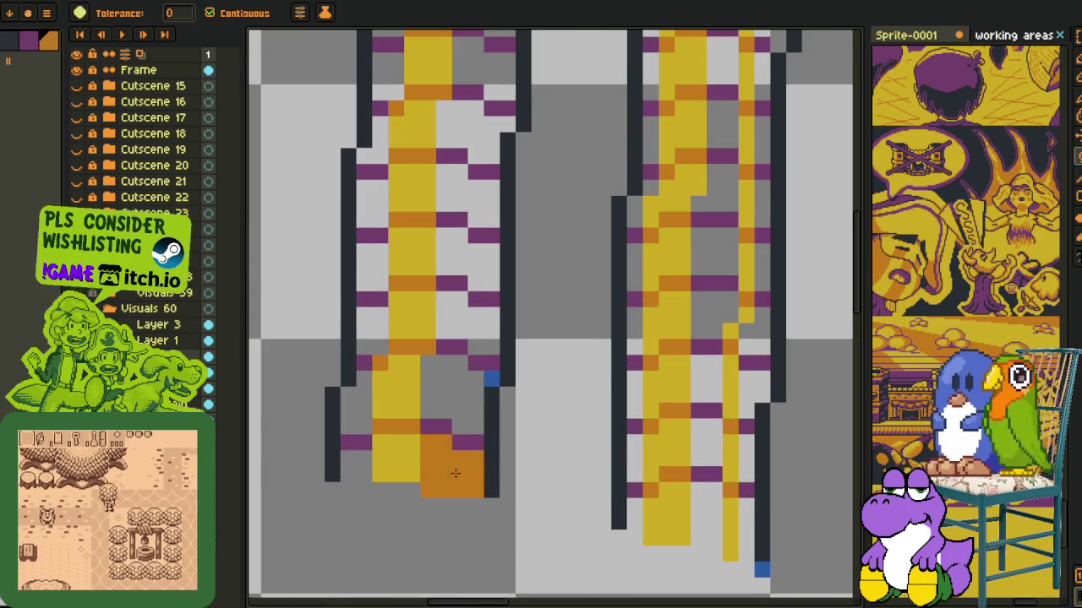
left_click(364, 489)
left_click(349, 474)
- Bucket-fill the grey gaps up the left coin stack with orange, bottom to top
key("g")
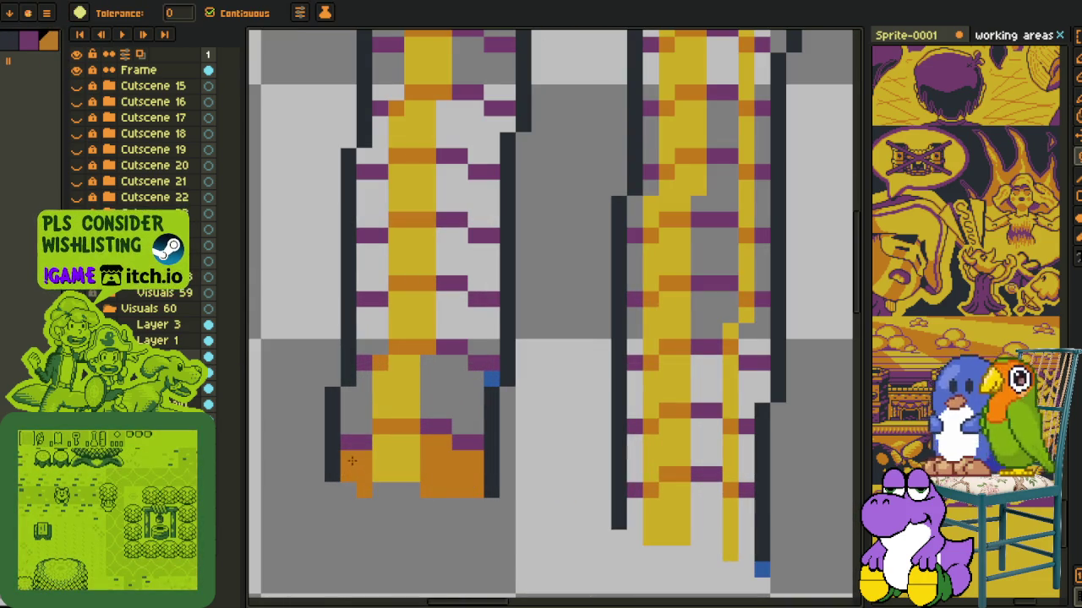
left_click(469, 317)
left_click(412, 332)
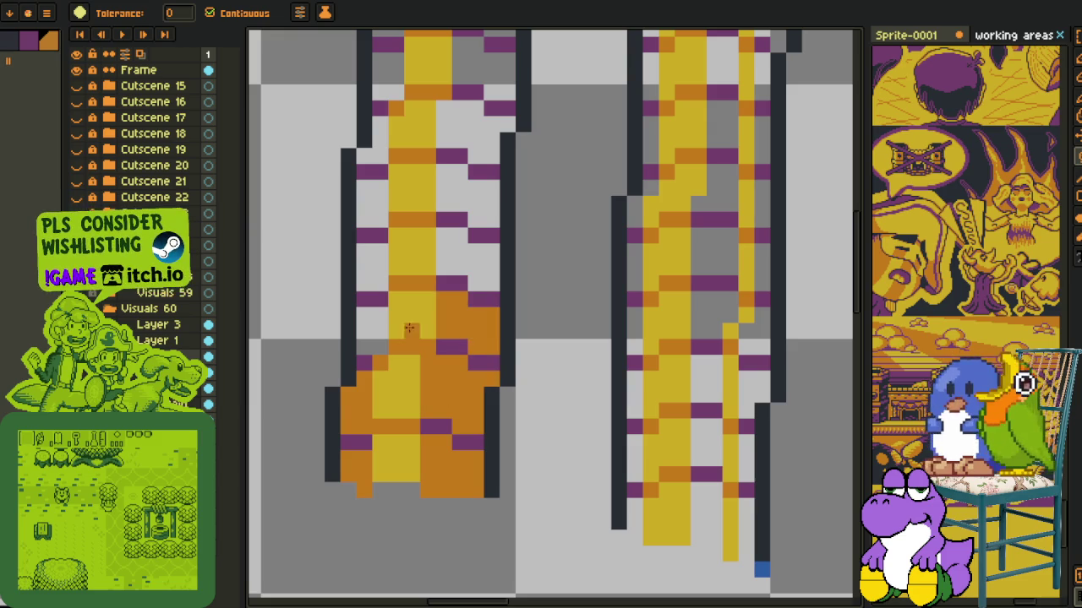
left_click(372, 323)
left_click(364, 282)
left_click(372, 262)
left_click(469, 254)
left_click(376, 156)
left_click(372, 126)
left_click(473, 127)
- Fill the upper sections of the centre stack orange, undoing a spill onto the outline
scroll(484, 328, "up", 3)
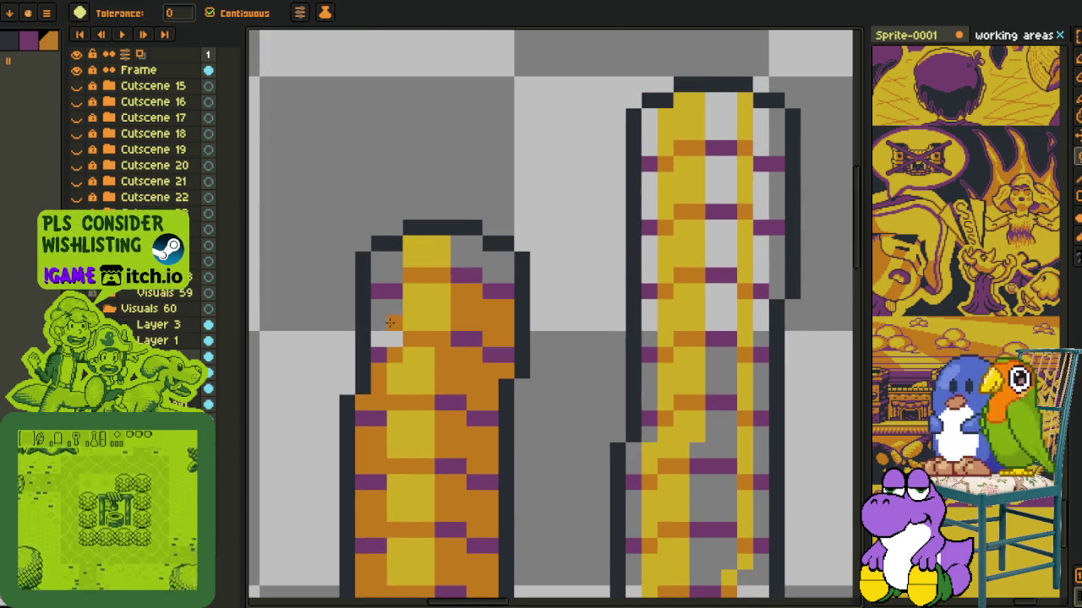
scroll(510, 164, "right", 3)
scroll(510, 163, "up", 1)
left_click(500, 152)
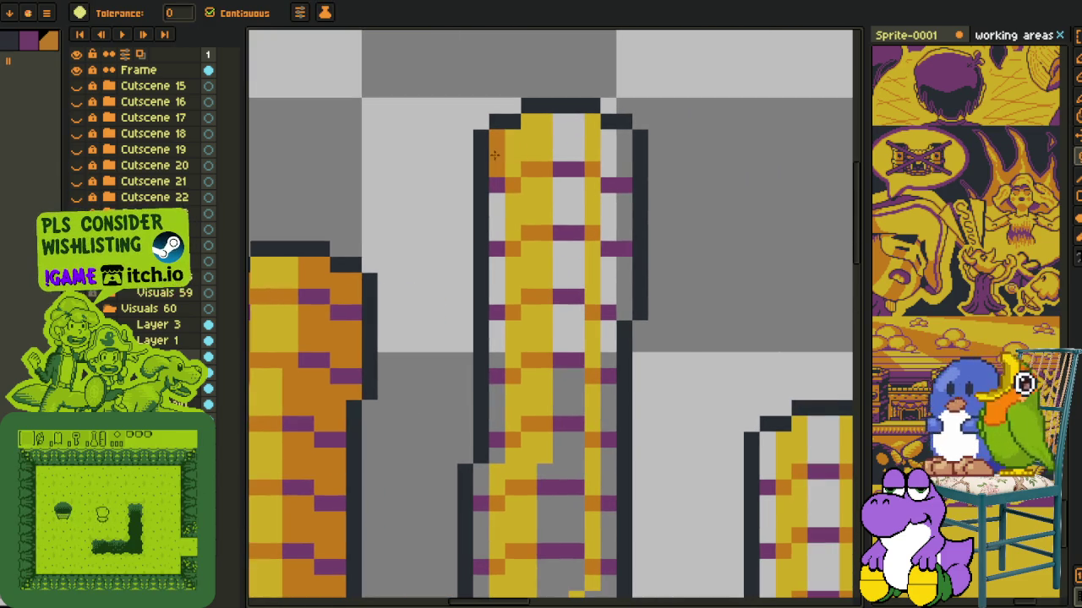
left_click(568, 144)
left_click(608, 143)
left_click(640, 218)
key("ctrl+z")
- Fill the remaining white and grey sections of the centre stack orange
left_click(624, 222)
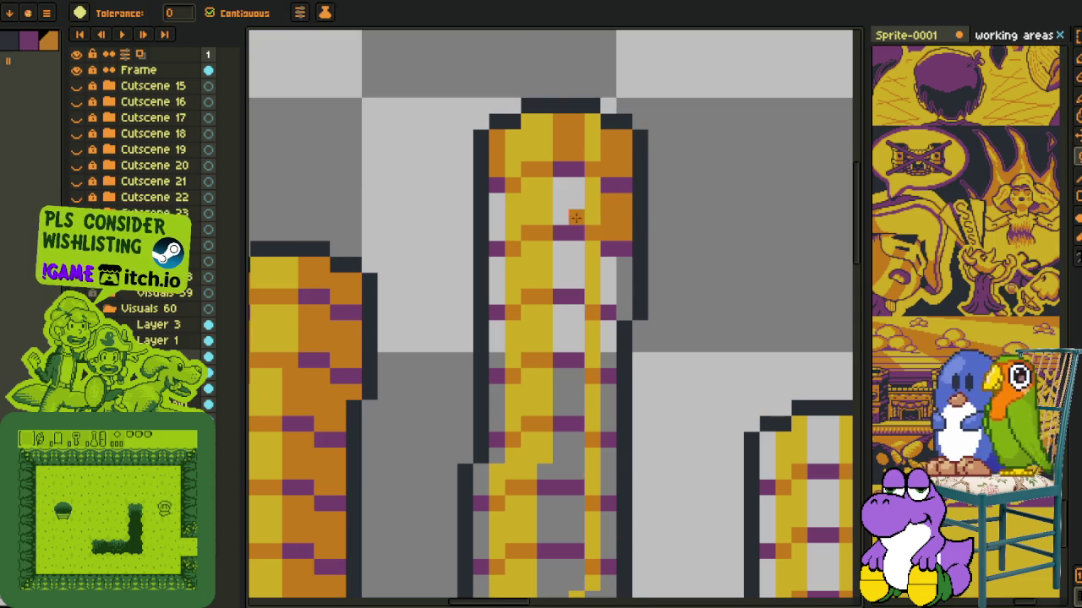
left_click(567, 201)
left_click(498, 217)
left_click(498, 279)
left_click(561, 266)
left_click(568, 264)
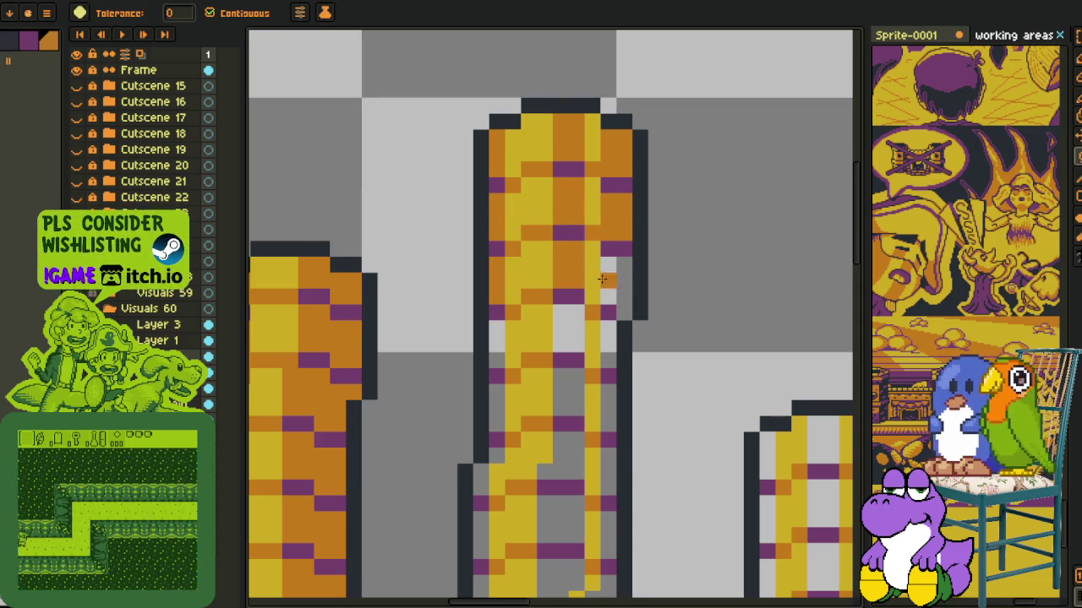
left_click(608, 287)
left_click(608, 345)
left_click(568, 330)
left_click(512, 342)
left_click(497, 339)
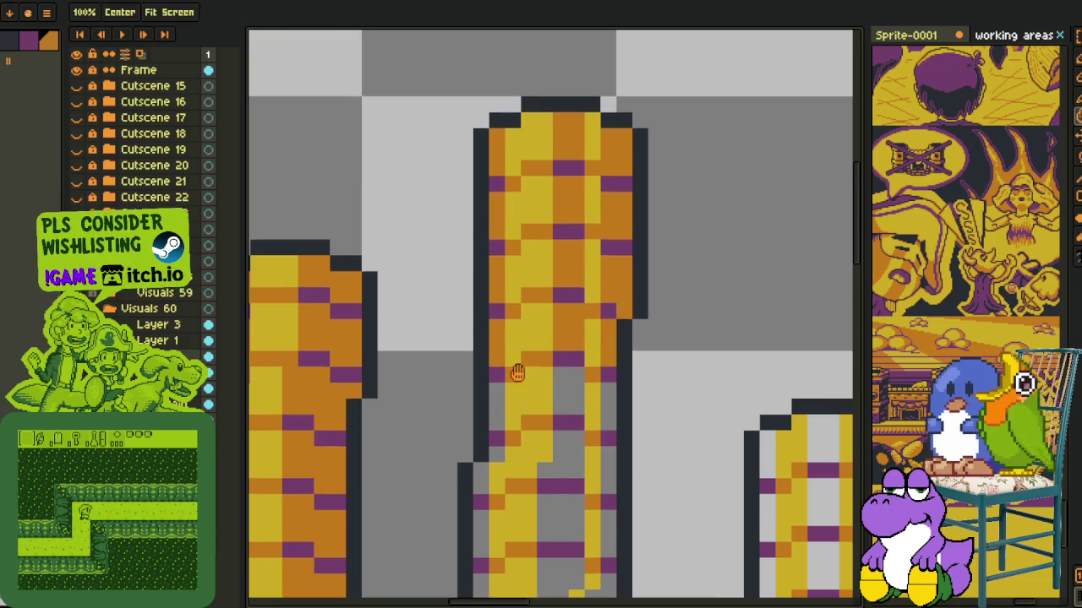
- Fill the grey regions at the stacks' lower ends orange, undoing a background overfill
left_click_drag(497, 339, 449, 253)
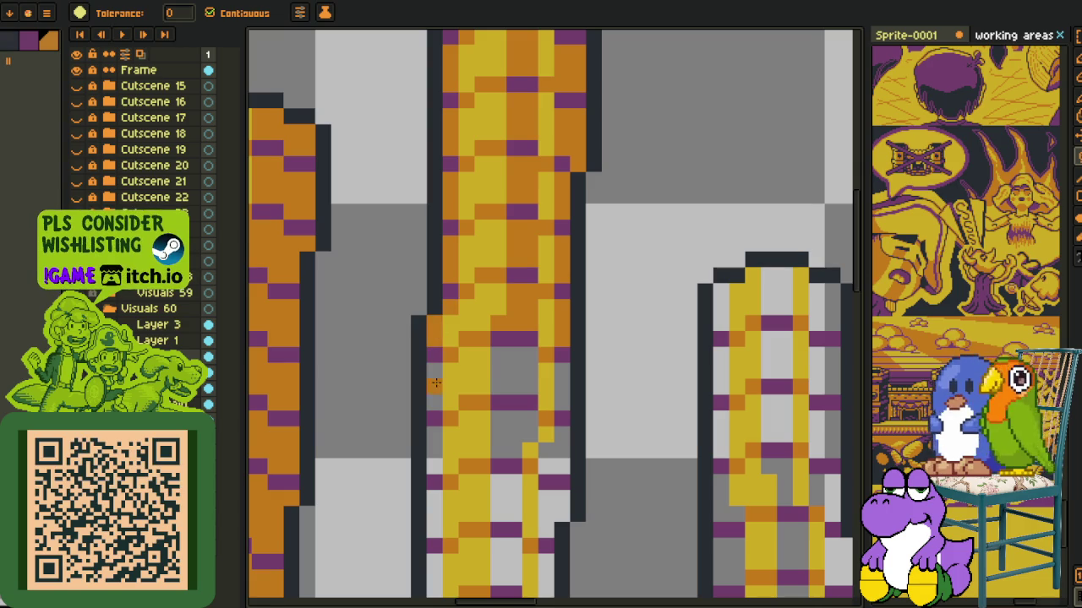
left_click(548, 448)
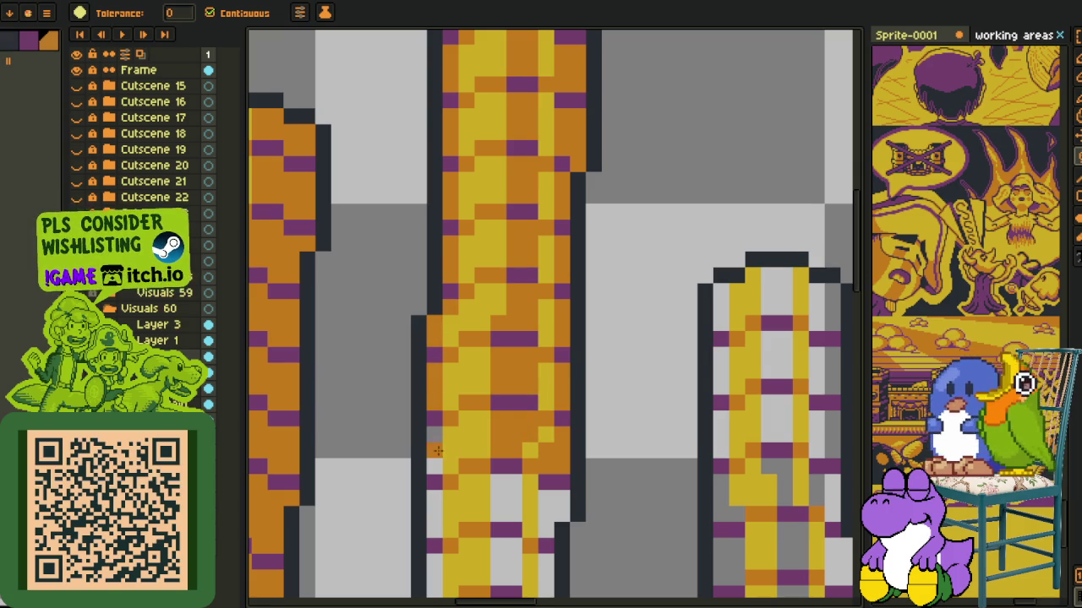
left_click(436, 499)
left_click(507, 512)
left_click(546, 514)
left_click_drag(546, 513, 492, 290)
left_click(492, 359)
left_click(460, 352)
left_click(427, 338)
left_click(373, 350)
left_click(380, 399)
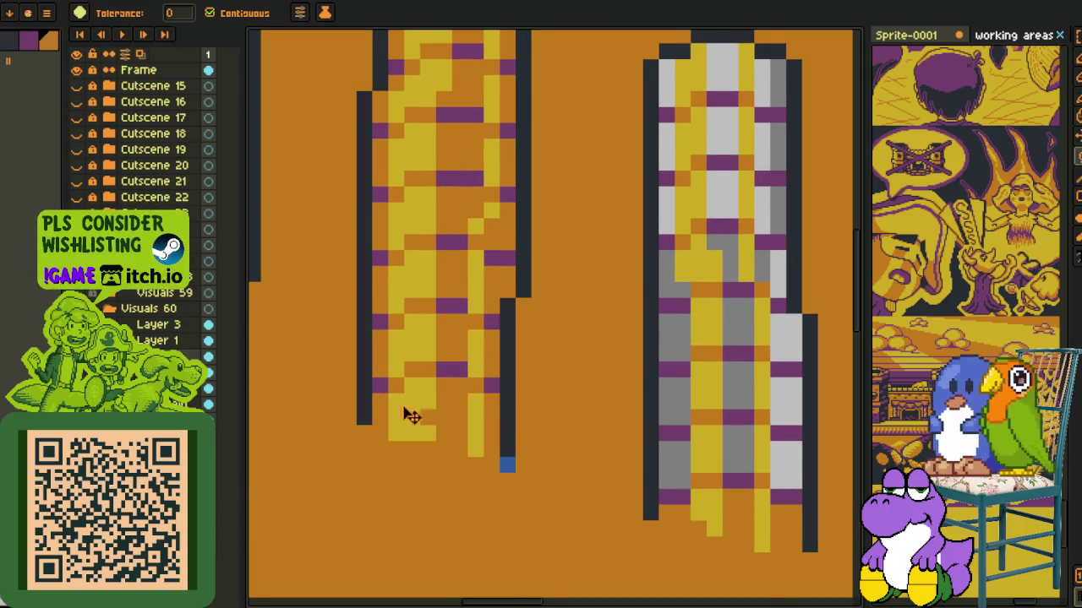
key("ctrl+z")
- Paint the leftover grey pixels at the stack bases and the right stack's strip orange
key("b")
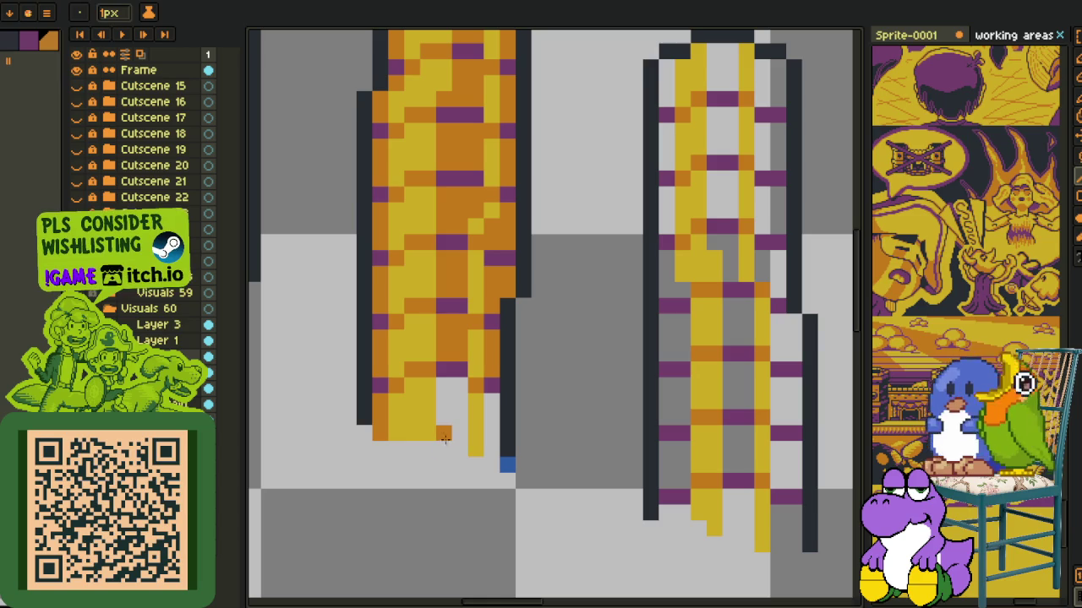
left_click_drag(458, 429, 444, 384)
left_click_drag(491, 452, 488, 412)
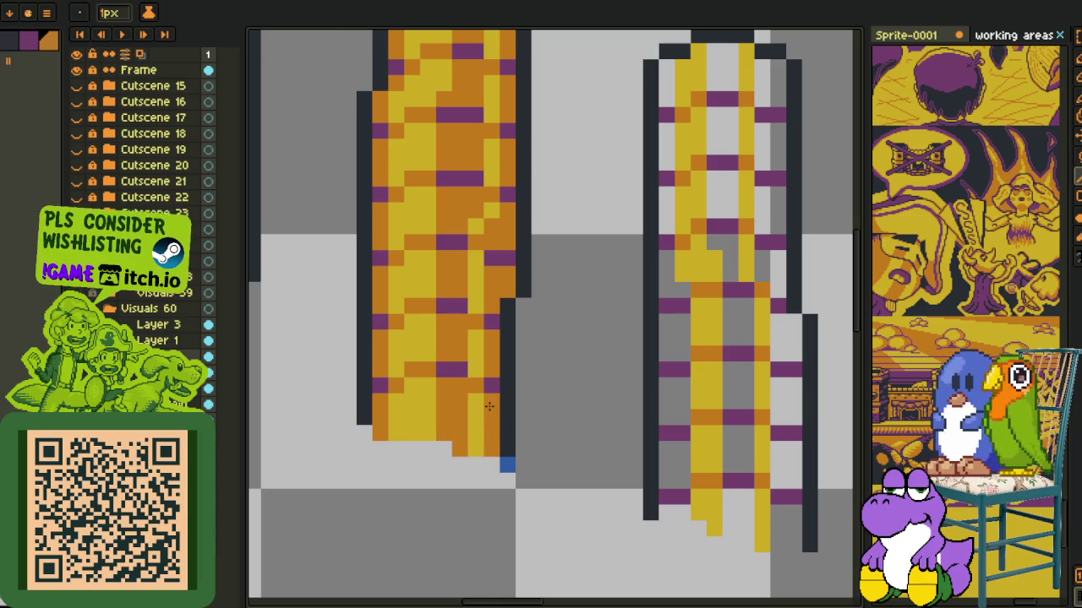
left_click_drag(647, 447, 505, 392)
left_click(525, 456)
mouse_move(544, 459)
left_mouse_down()
mouse_move(609, 475)
mouse_move(596, 439)
left_mouse_up()
left_click_drag(634, 489, 649, 489)
key("g")
left_click(650, 407)
left_click_drag(583, 330, 601, 276)
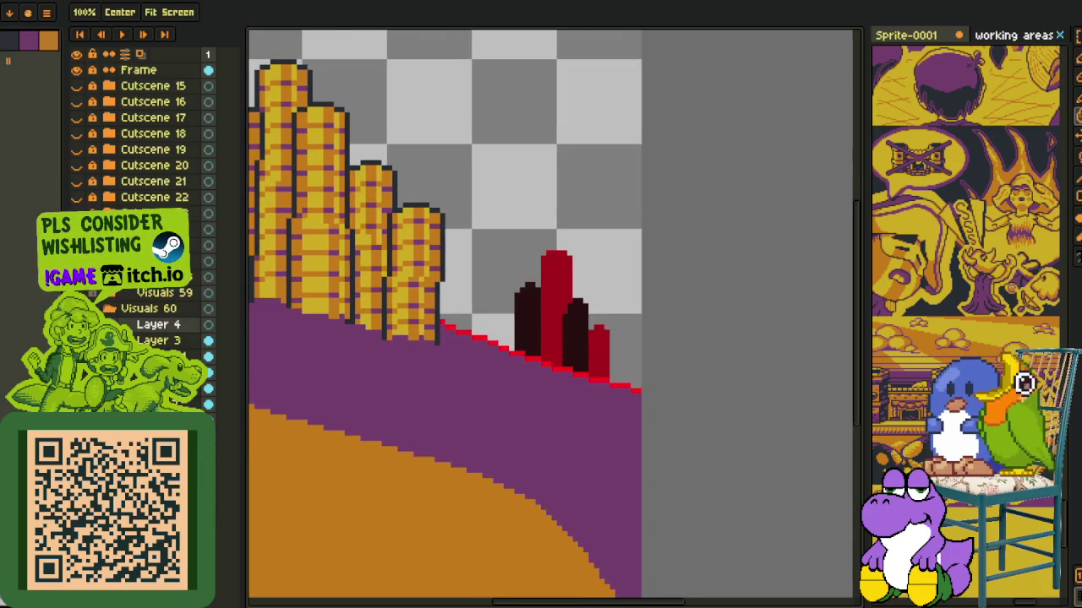
- Draw black vertical lines along the tall crystal, down the right crystal, and beside the small crystal
scroll(545, 297, "up", 3)
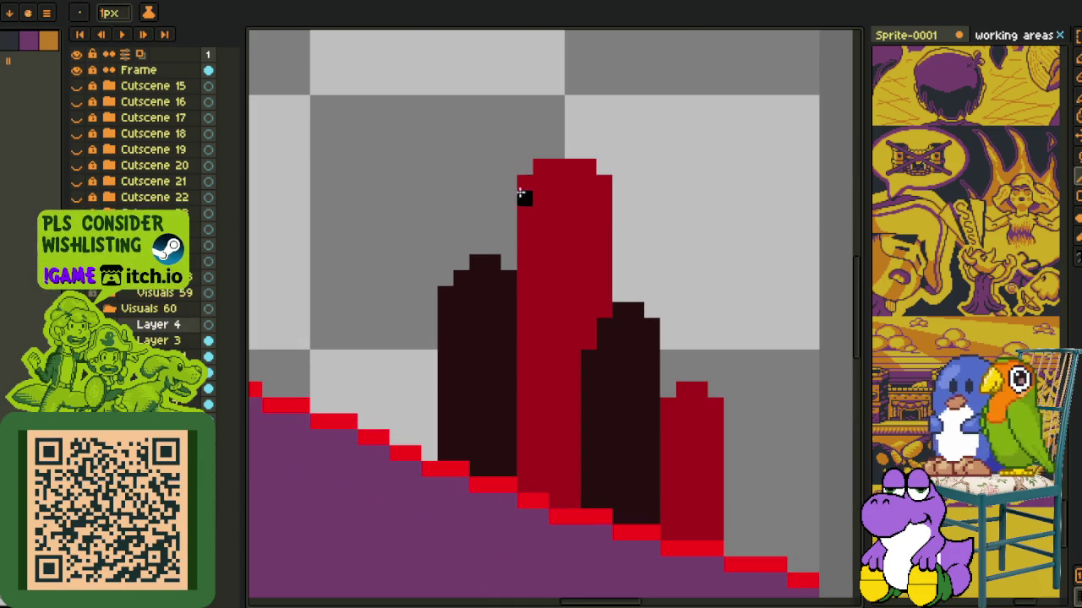
scroll(524, 194, "down", 3)
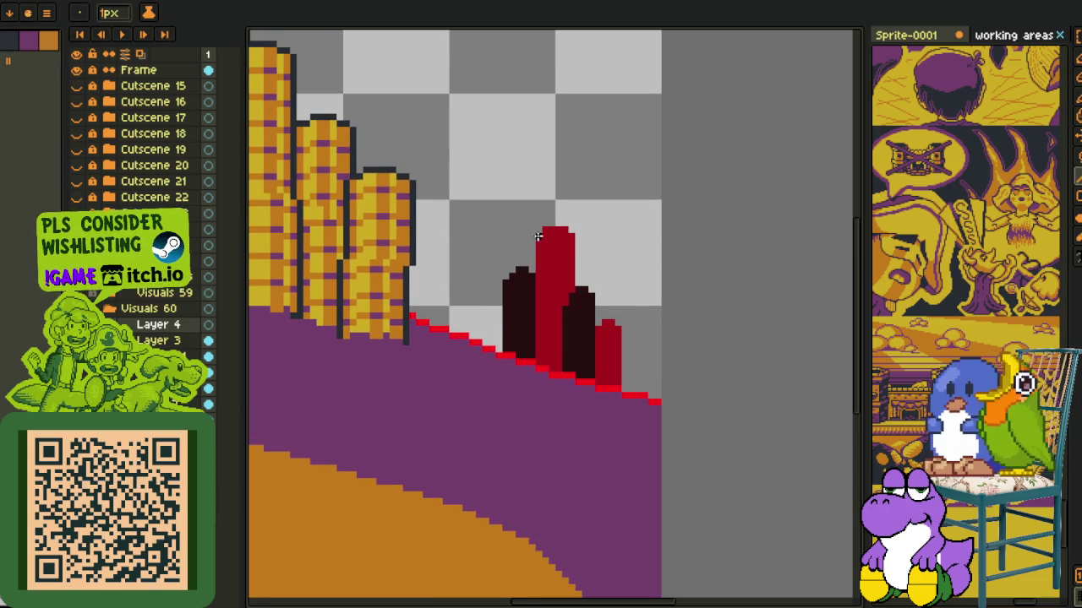
left_click_drag(538, 237, 535, 409)
scroll(547, 241, "up", 1)
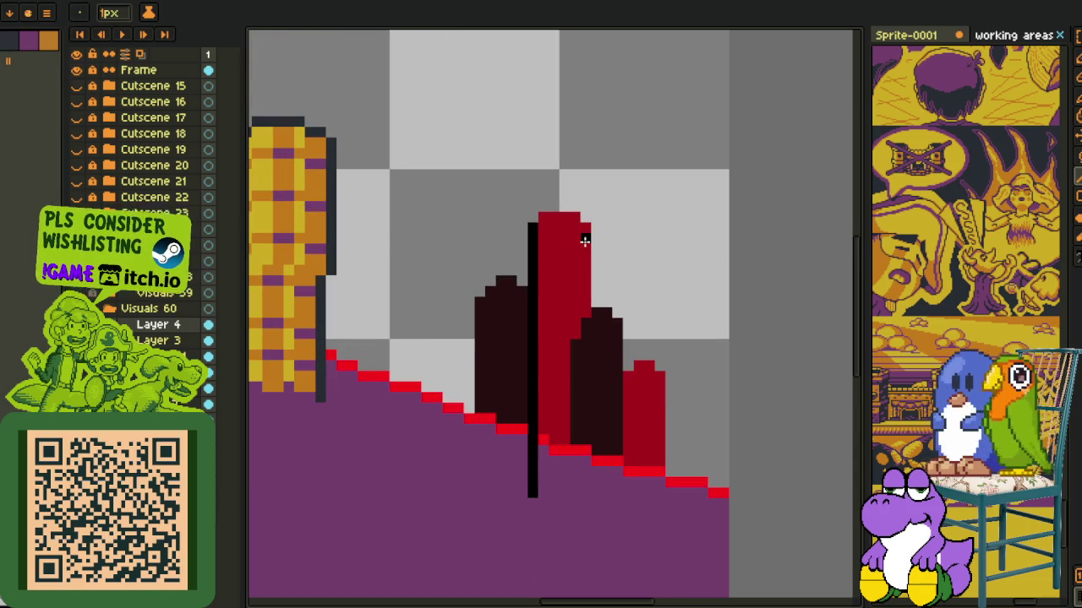
left_click_drag(586, 239, 584, 481)
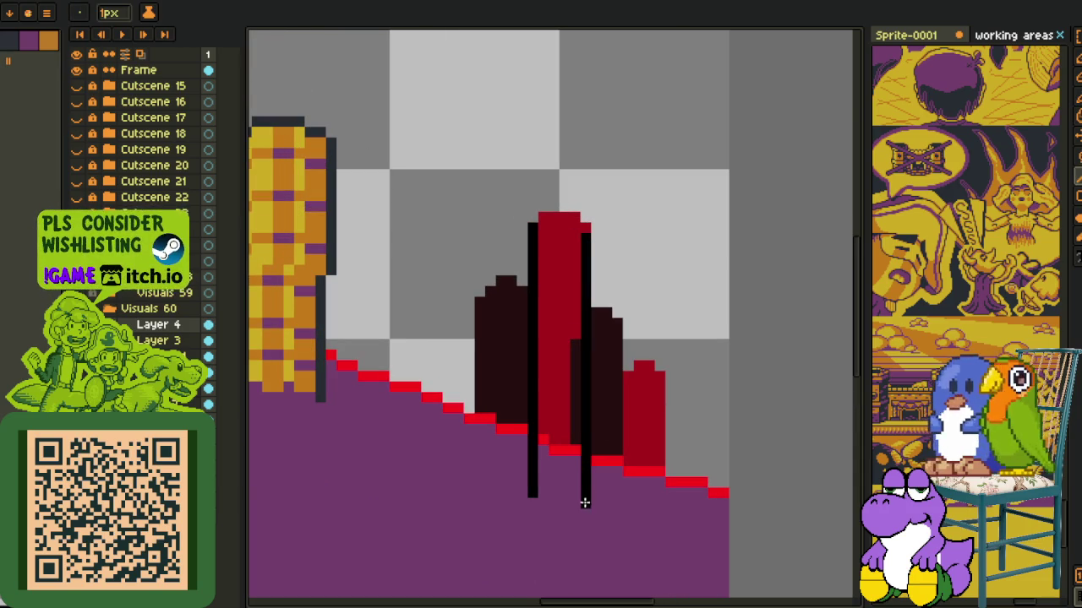
left_click_drag(627, 420, 631, 505)
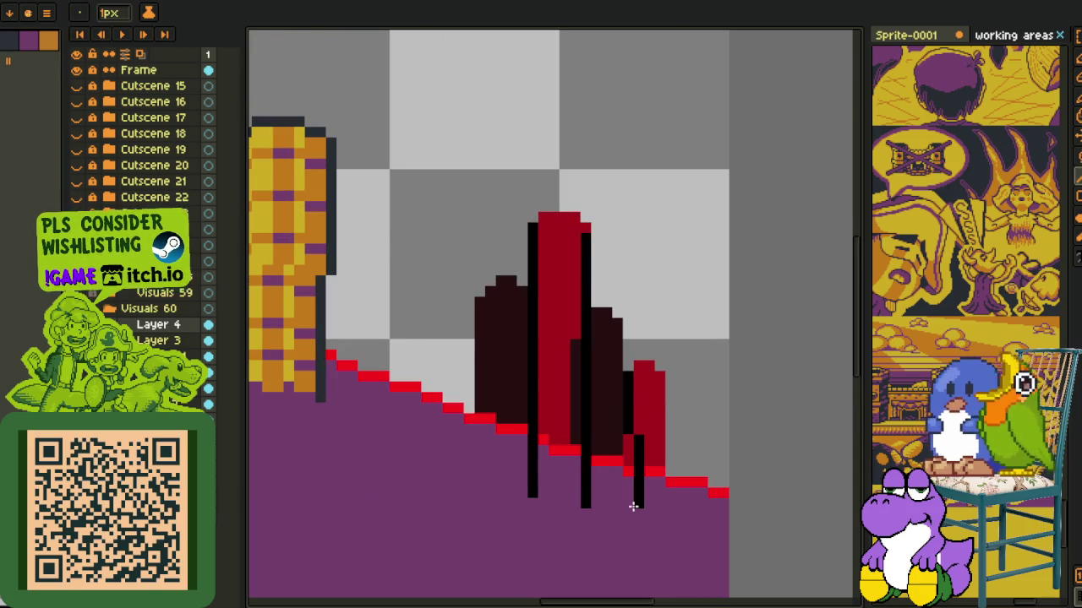
left_click_drag(680, 386, 681, 522)
- Make rectangular selections around the crystals and save the sprite
key("m")
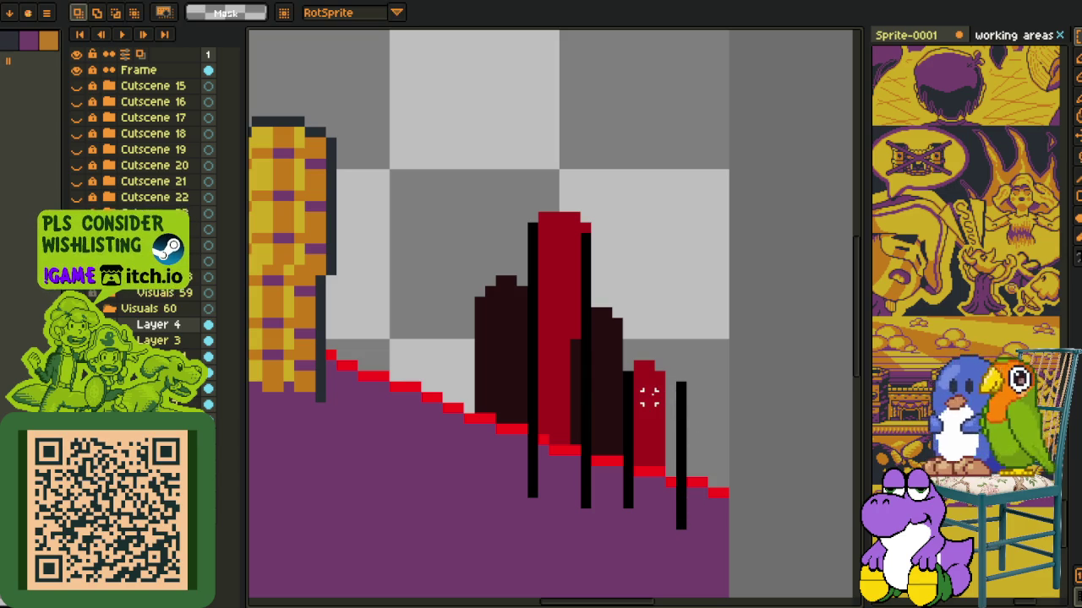
left_click_drag(682, 386, 628, 407)
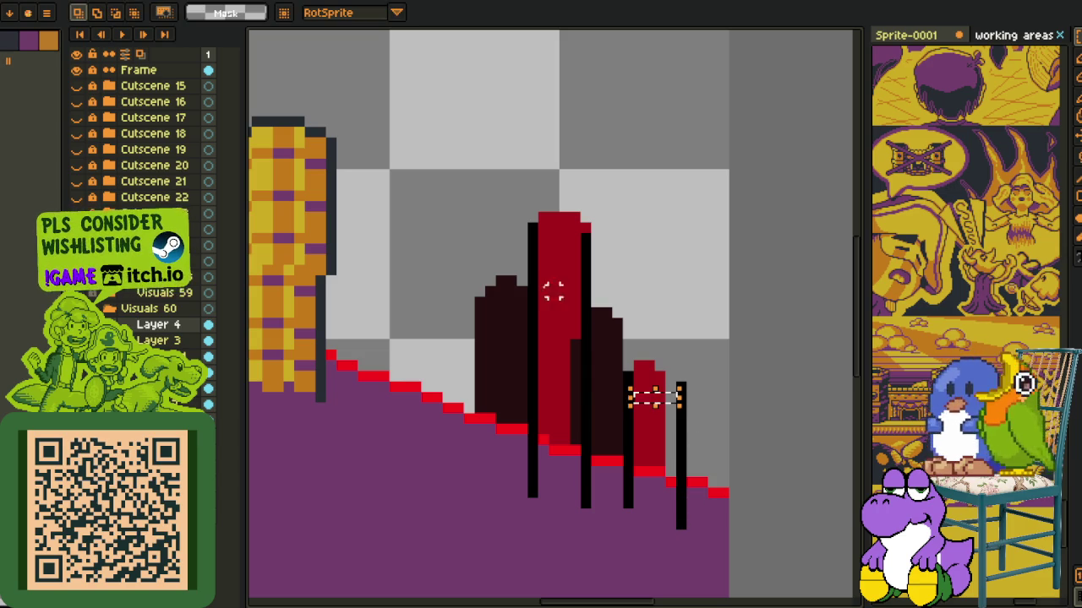
left_click_drag(571, 260, 584, 280)
left_click_drag(486, 183, 546, 524)
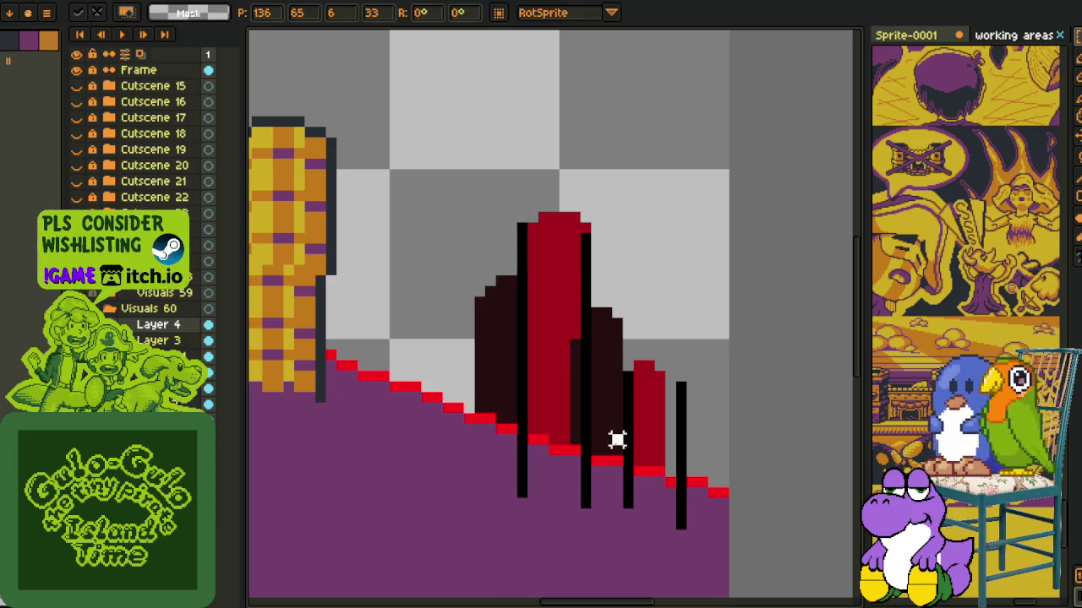
scroll(616, 440, "down", 1)
key("ctrl+s")
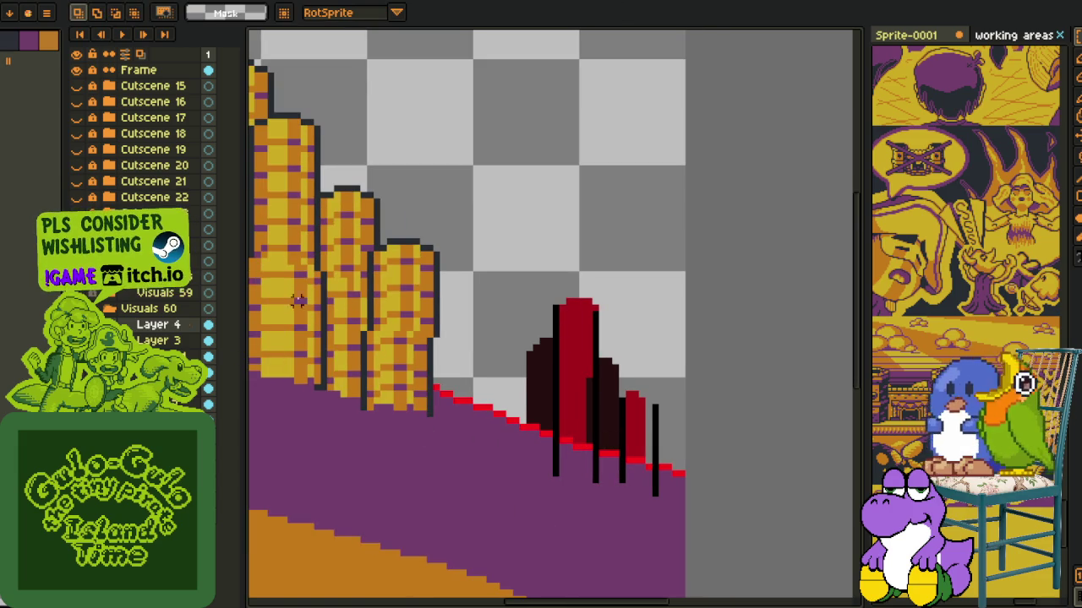
right_click(134, 331)
- Add a new layer above Layer 4 and pencil a white-ringed red cap on the tall tower
left_click(283, 358)
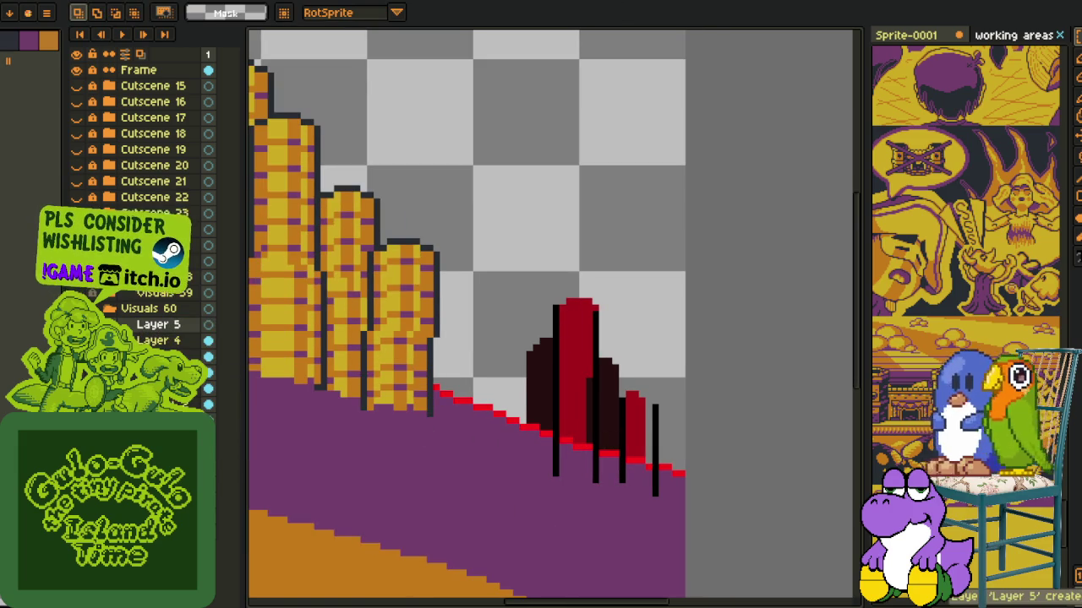
scroll(418, 295, "up", 1)
key("b")
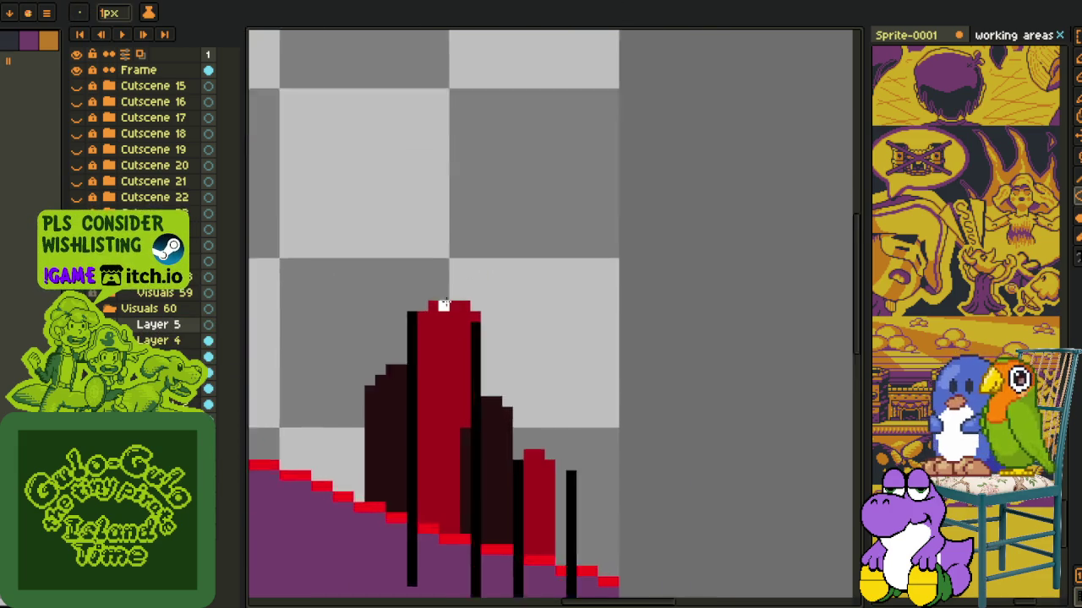
scroll(386, 288, "up", 1)
scroll(468, 332, "up", 1)
left_click_drag(467, 332, 526, 353)
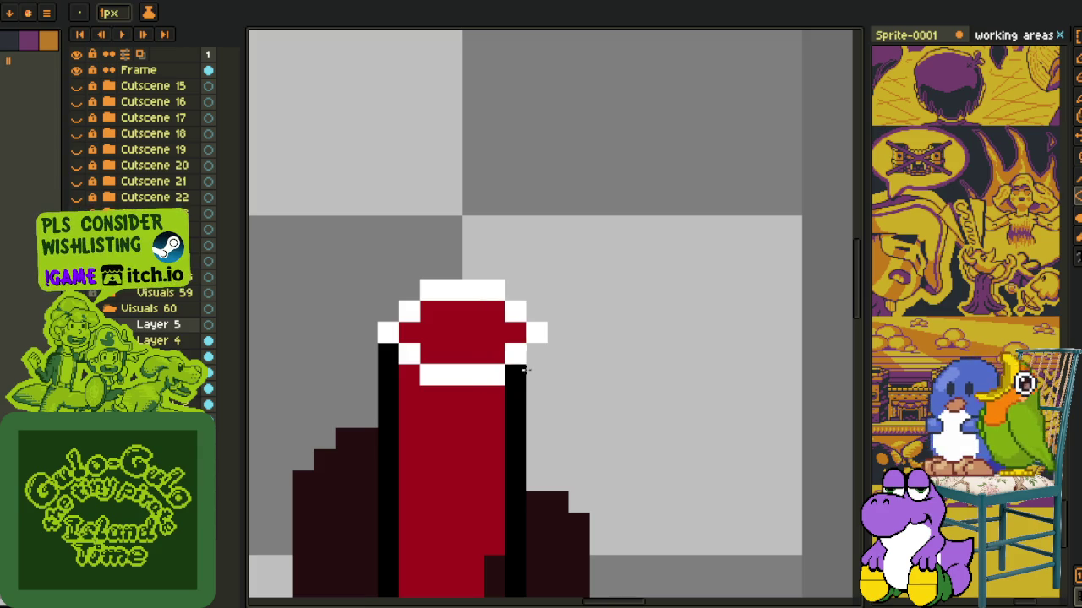
- Erase the cap's outer white pixels and touch up its white corner and red lower band
key("e")
left_click_drag(388, 310, 389, 331)
left_click_drag(535, 310, 536, 331)
key("alt")
left_click(413, 319, "alt")
left_click(406, 299)
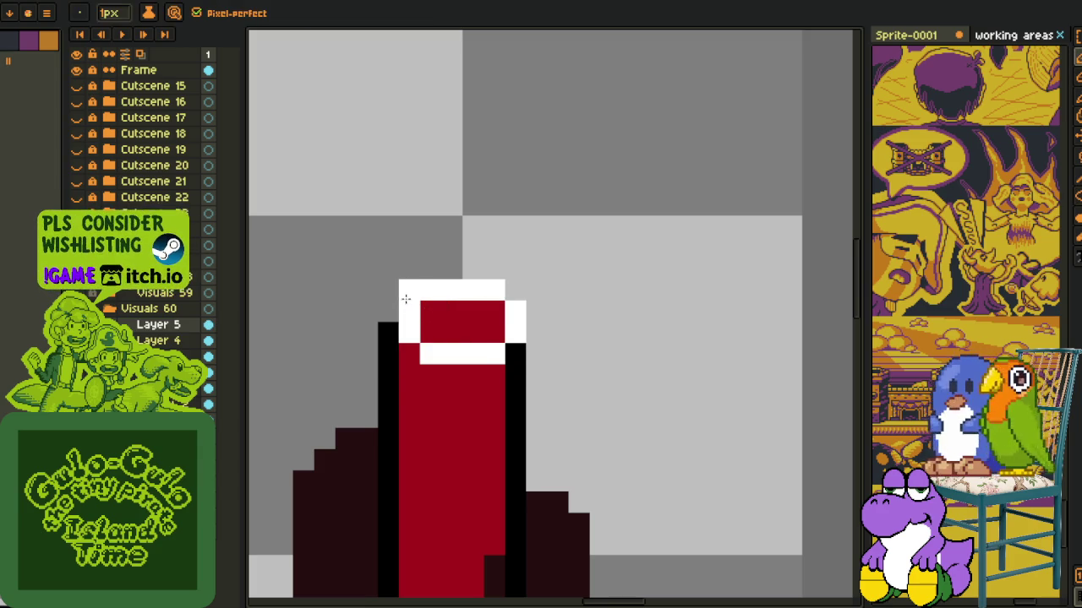
mouse_move(404, 312)
left_mouse_down()
mouse_move(409, 334)
mouse_move(499, 353)
left_mouse_up()
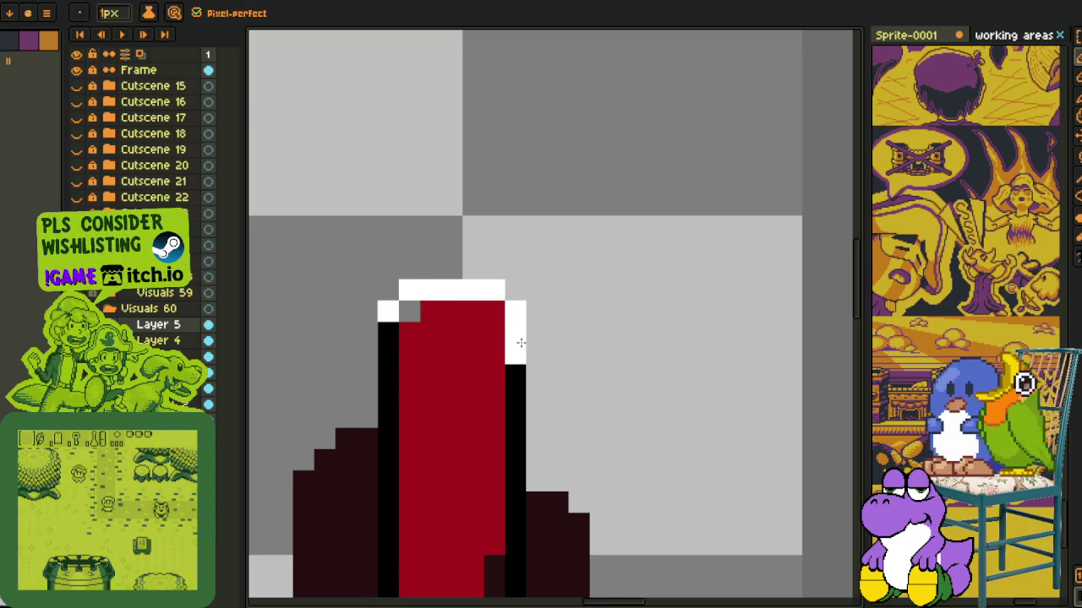
scroll(507, 342, "down", 2)
scroll(494, 329, "up", 1)
- Move the selected stripe block down the tall tower, undo the last change, and save
key("m")
left_click_drag(414, 277, 548, 332)
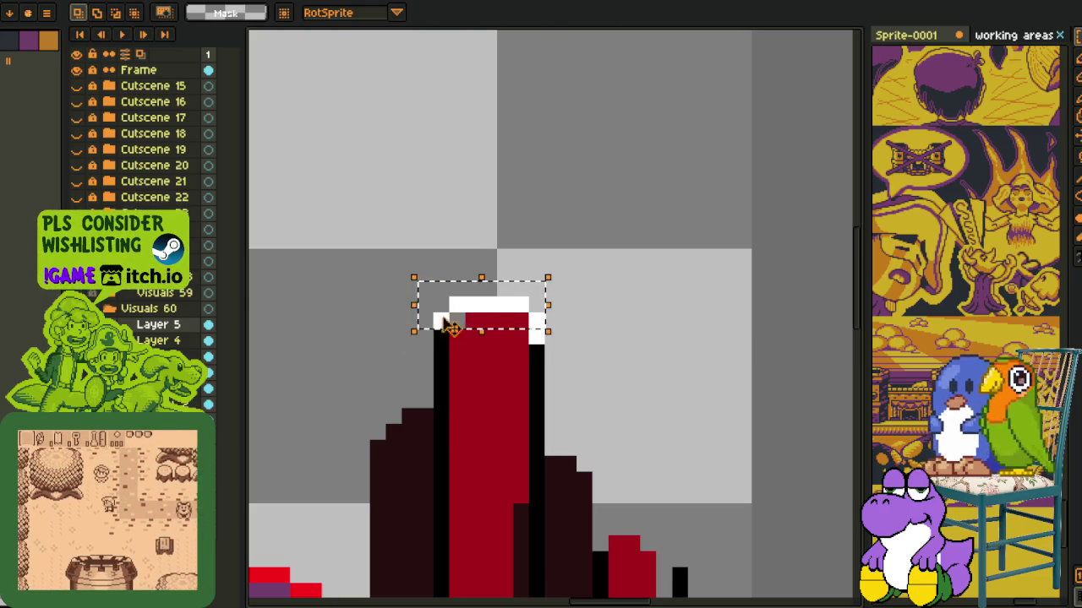
left_click_drag(488, 315, 482, 355)
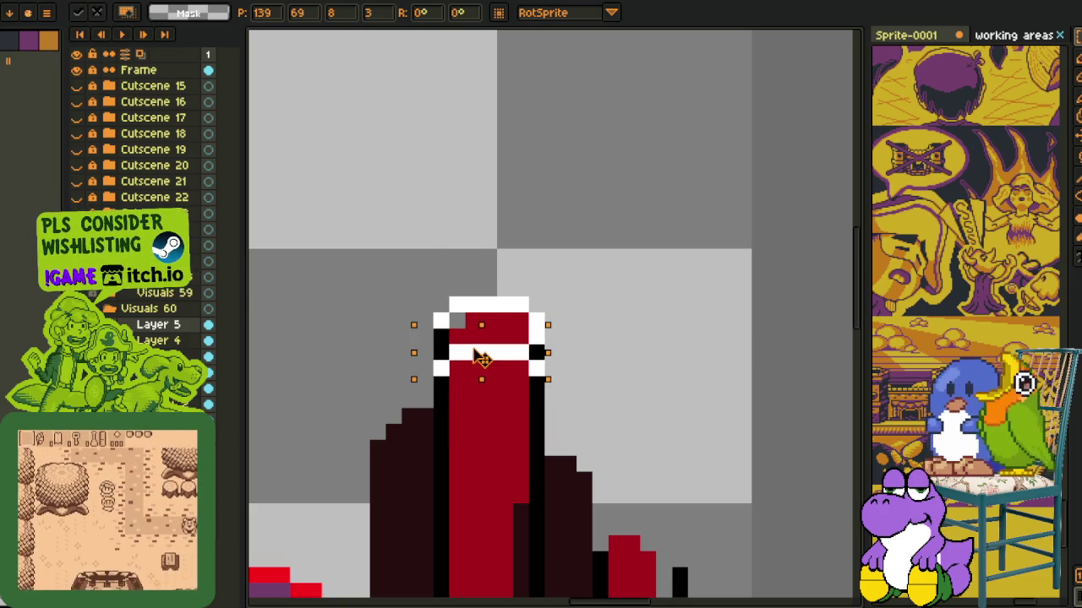
mouse_move(480, 353)
left_mouse_down()
mouse_move(490, 386)
mouse_move(479, 388)
left_mouse_up()
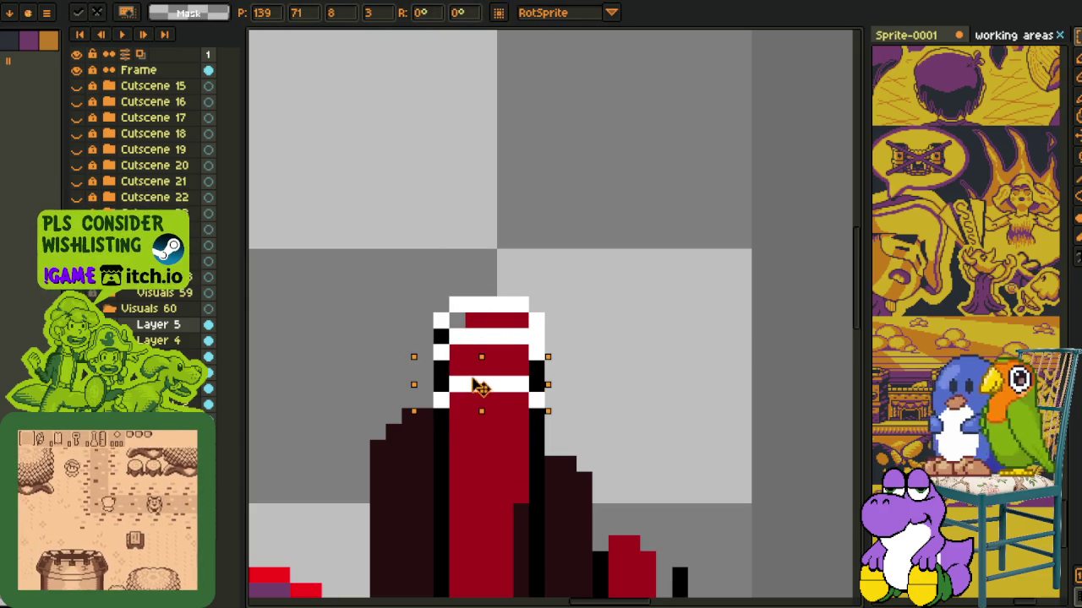
key("Return")
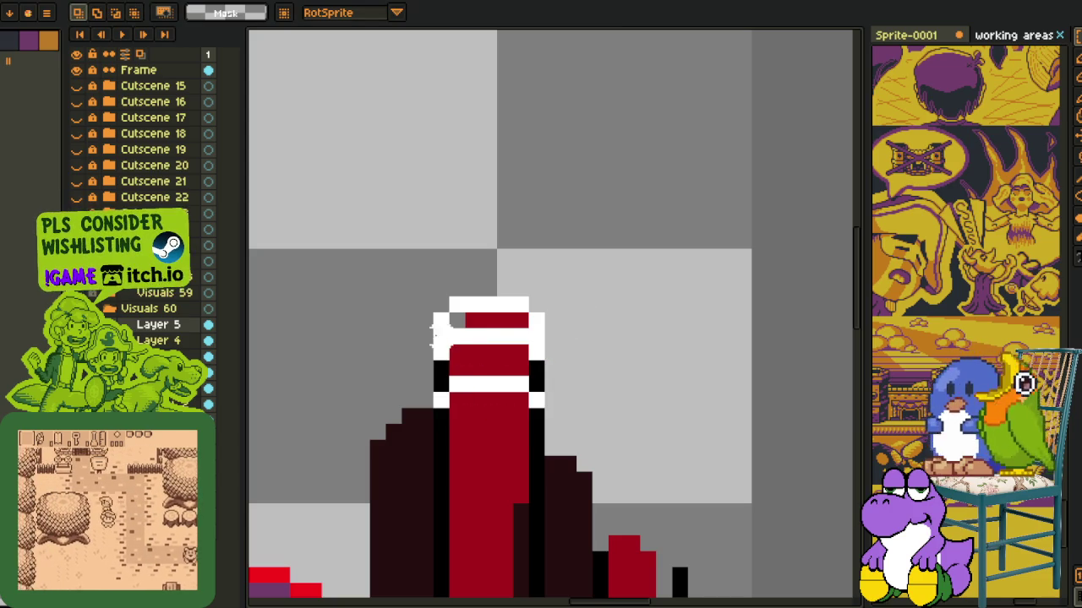
key("ctrl+z")
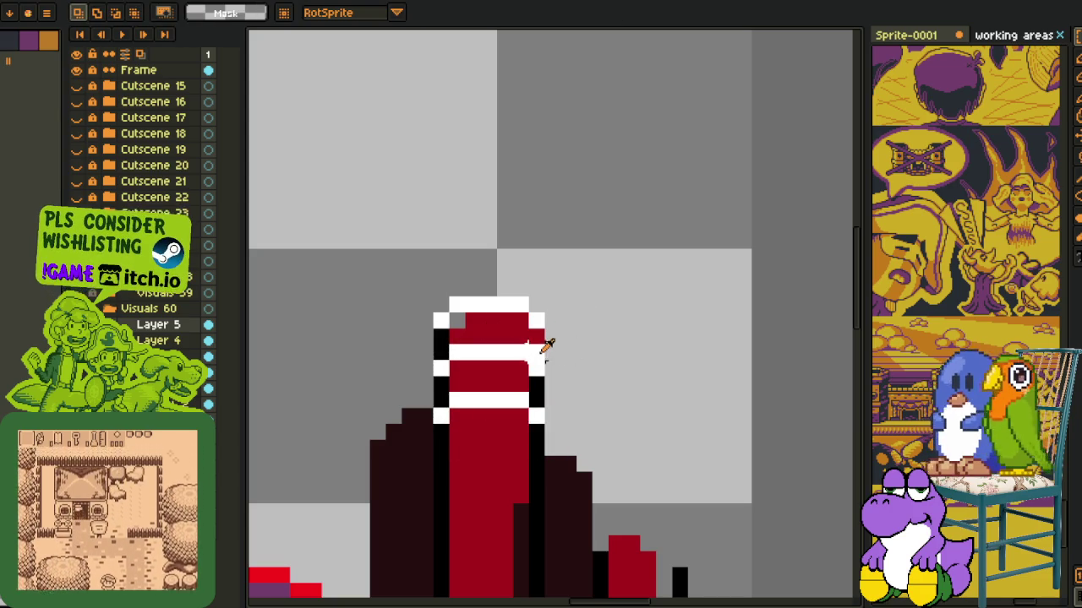
key("i")
scroll(585, 337, "down", 3)
key("ctrl+s")
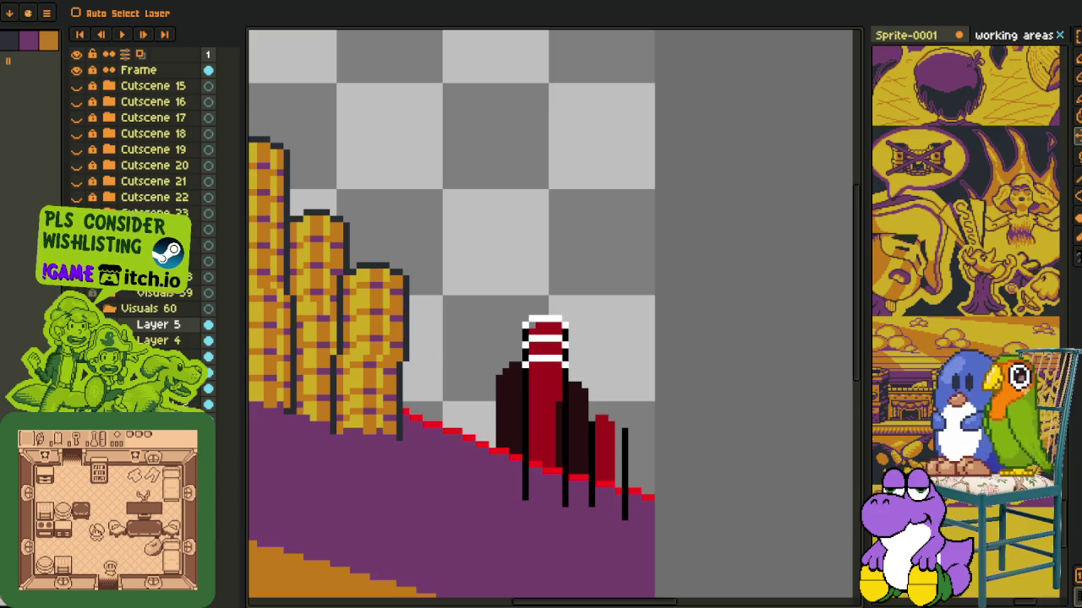
- Copy the tall tower's striped top and place the copy lower down the tower
key("i")
scroll(498, 472, "up", 2)
scroll(574, 429, "up", 2)
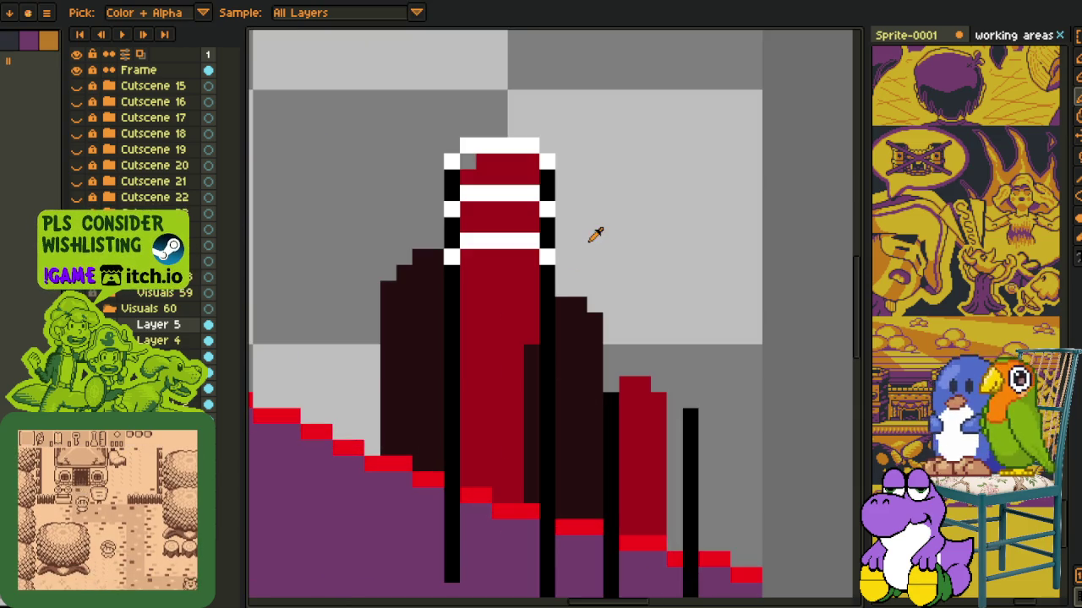
key("m")
left_click_drag(438, 167, 573, 222)
mouse_move(503, 208)
left_mouse_down()
mouse_move(504, 324)
mouse_move(390, 106)
mouse_move(507, 368)
left_mouse_up()
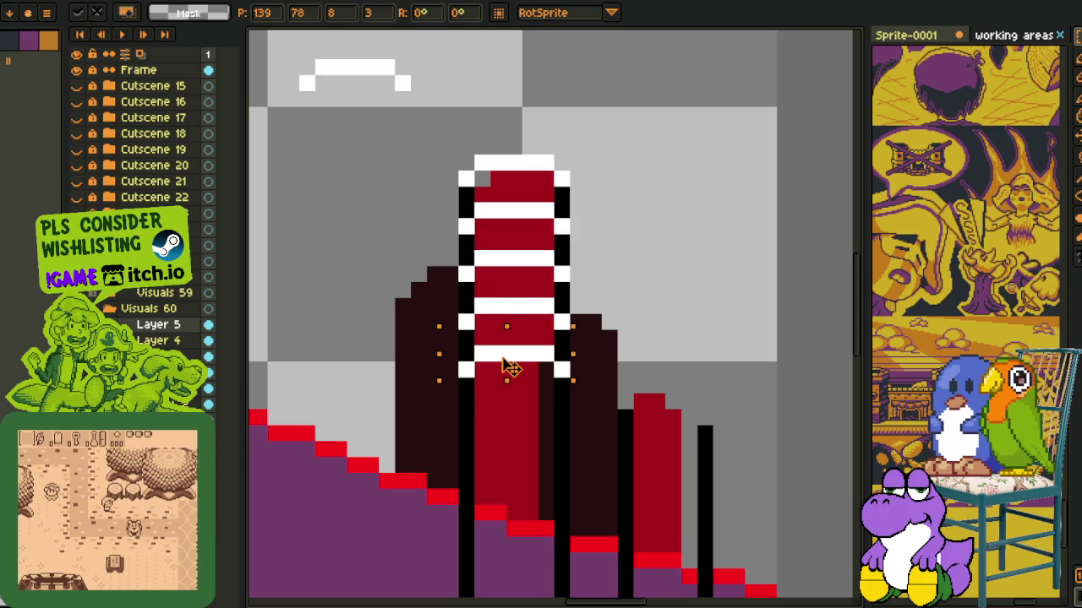
mouse_move(507, 368)
left_mouse_down()
mouse_move(515, 416)
mouse_move(496, 488)
mouse_move(476, 298)
mouse_move(490, 368)
mouse_move(514, 381)
mouse_move(639, 209)
mouse_move(758, 492)
left_mouse_up()
key("Return")
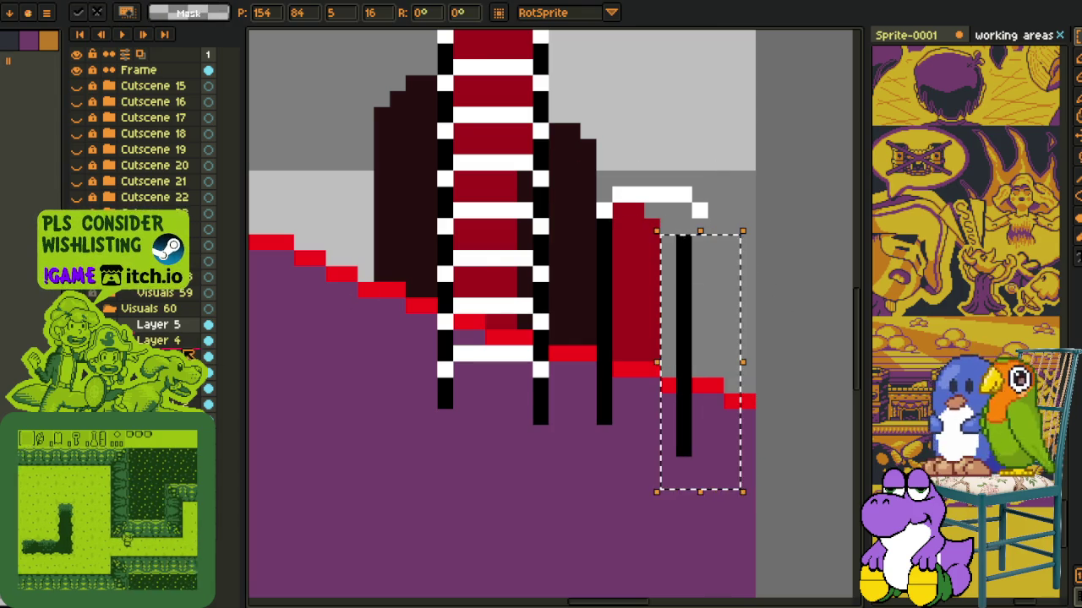
- On Layer 4, shift the black bar right, move stripes onto the small tower, and save
left_click(160, 339)
left_click_drag(652, 178, 667, 178)
key("Return")
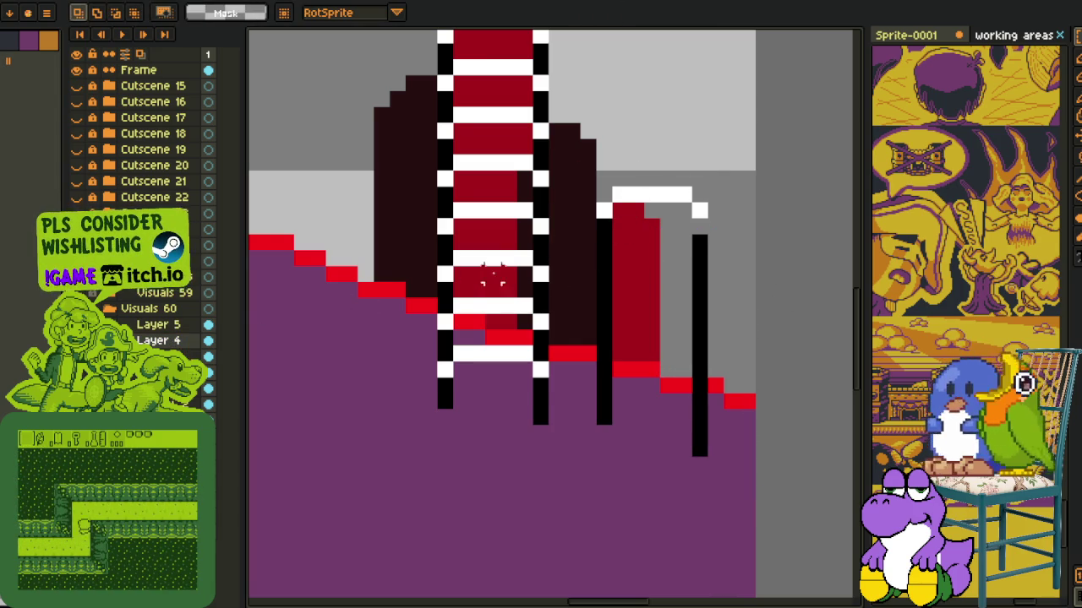
left_click_drag(578, 152, 710, 237)
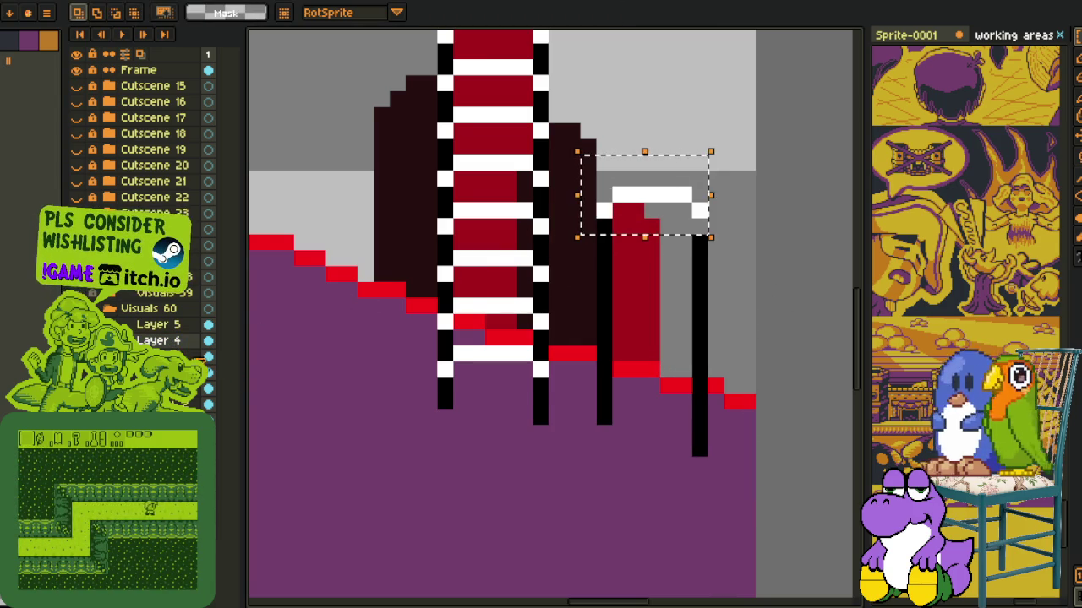
key("alt+Up")
mouse_move(647, 200)
left_mouse_down()
mouse_move(659, 224)
mouse_move(652, 407)
left_mouse_up()
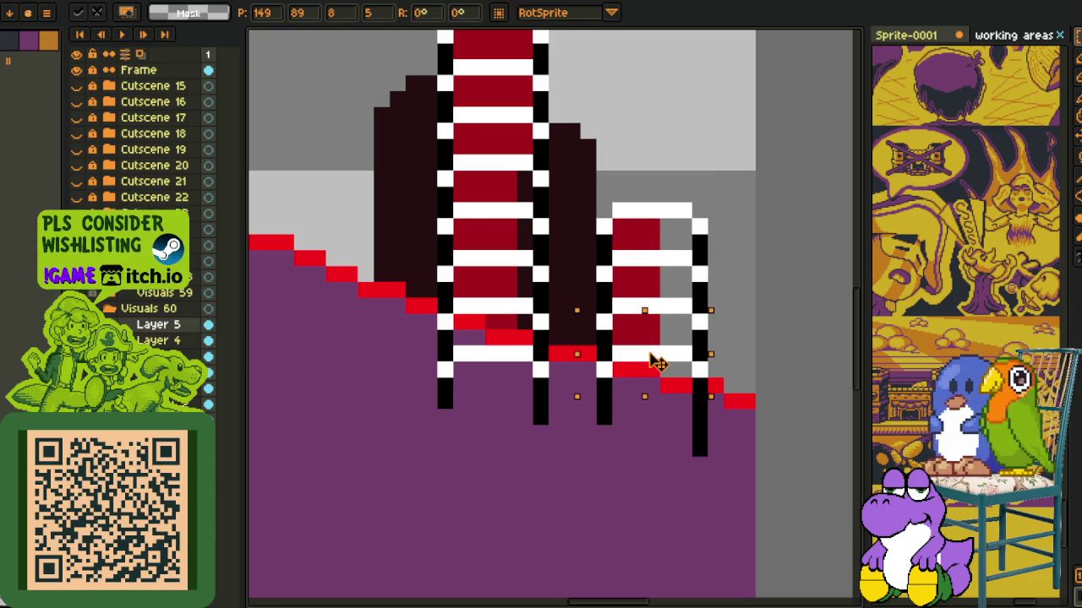
key("Return")
key("ctrl+s")
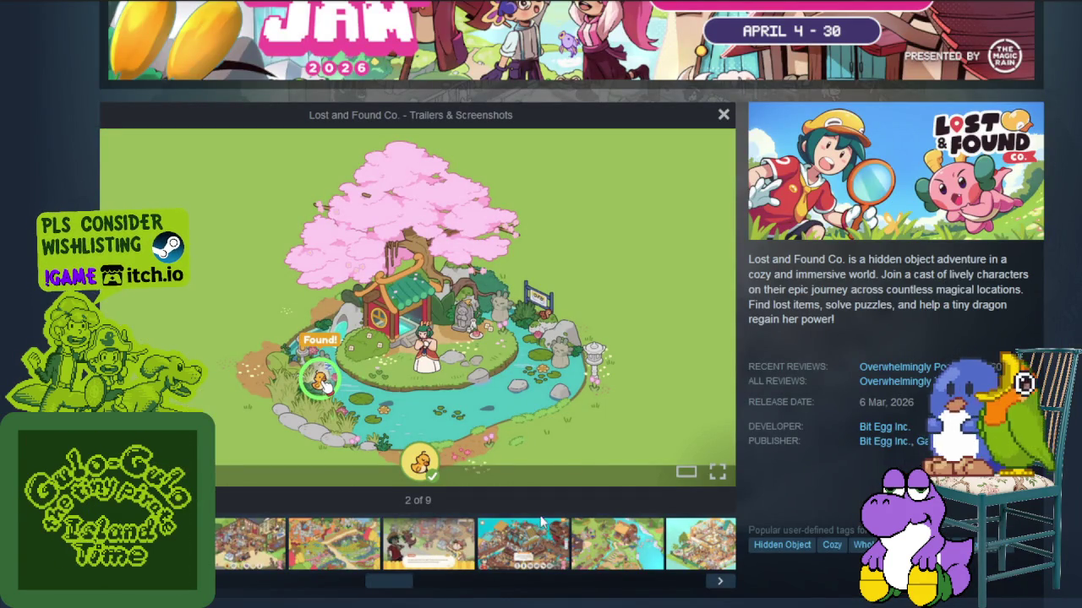
- Browse the Lost & Found screenshots (shop, Kenta, harbour, island, house, garden), ending on image 3 of 10
left_click(254, 531)
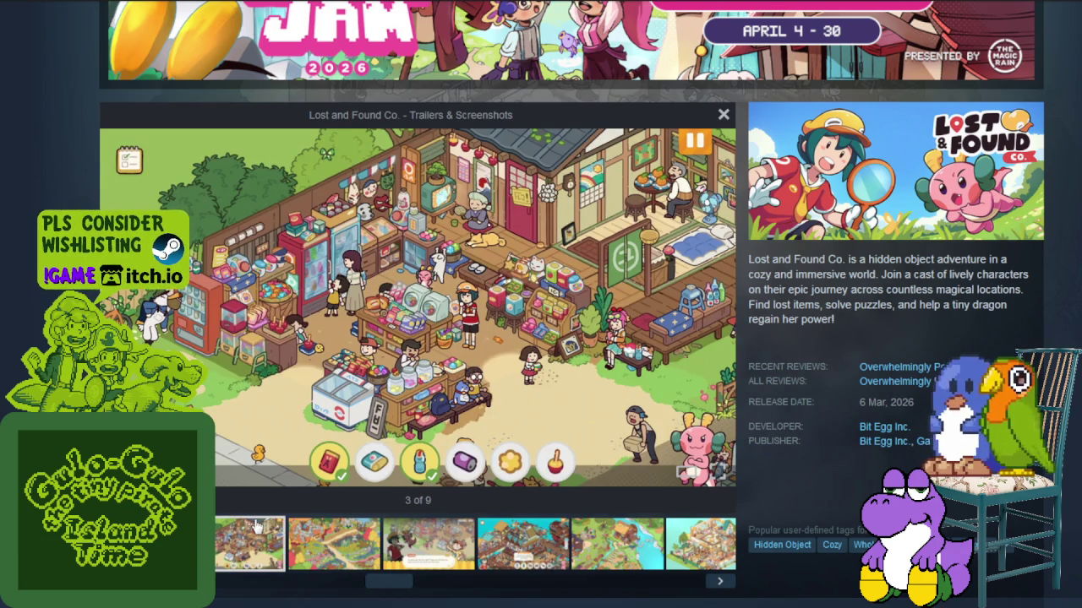
left_click(344, 541)
left_click(414, 545)
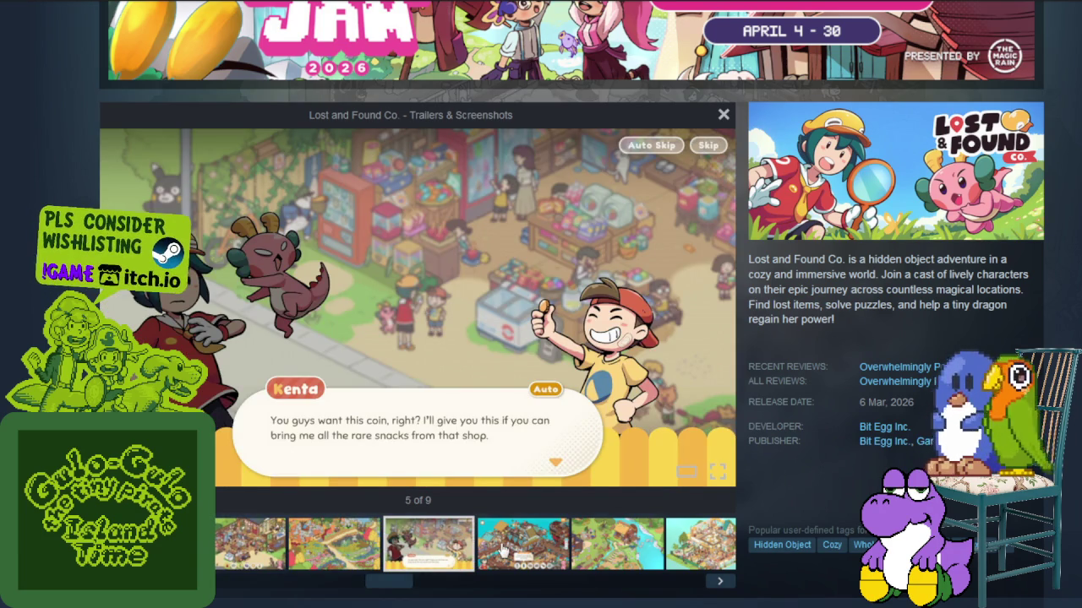
left_click(505, 550)
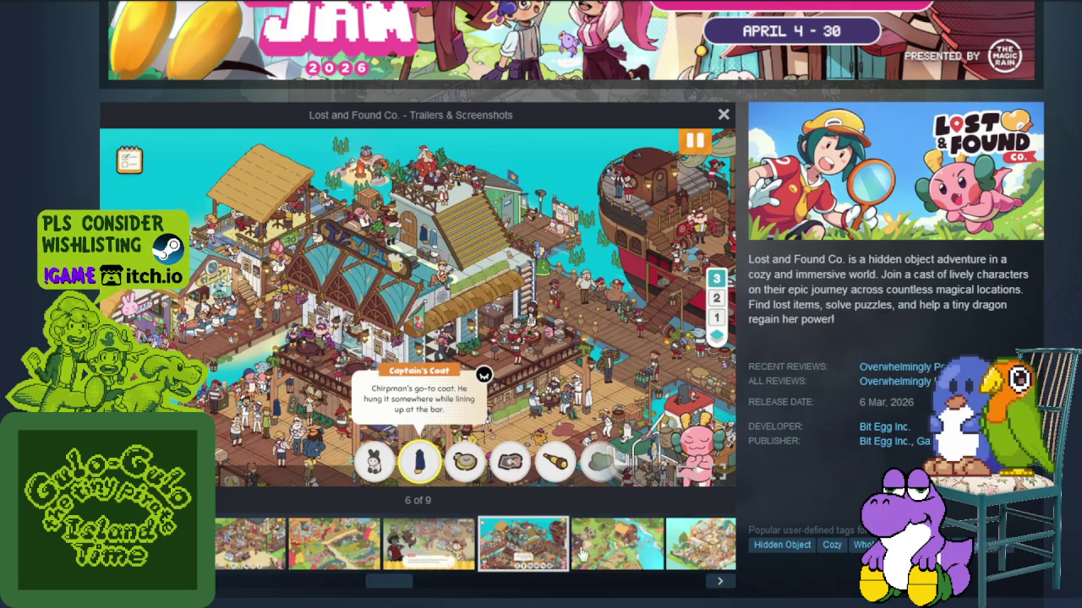
left_click(583, 553)
left_click(708, 556)
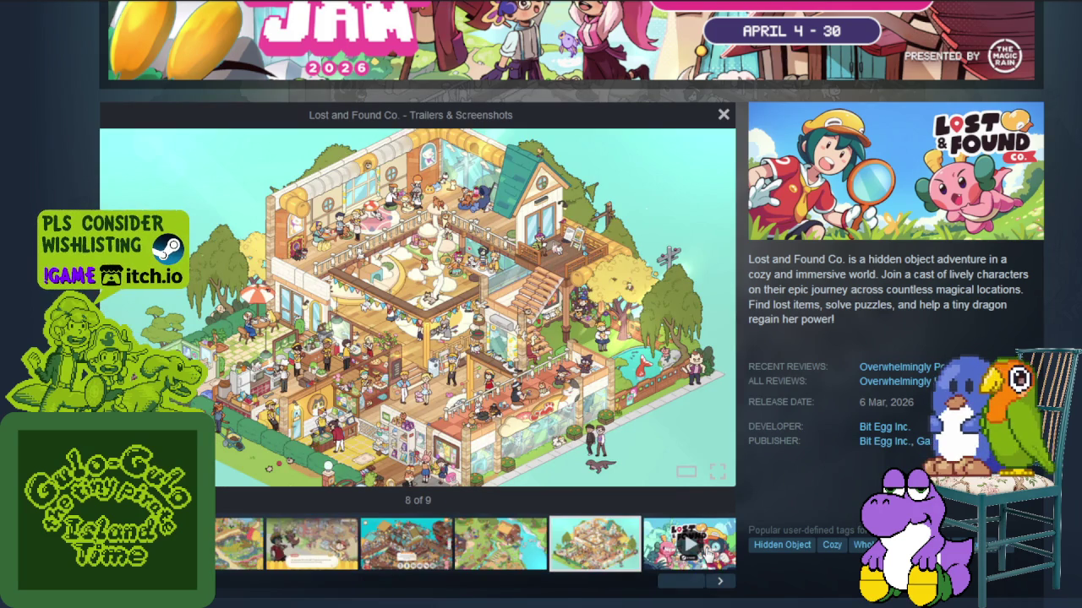
left_click(504, 555)
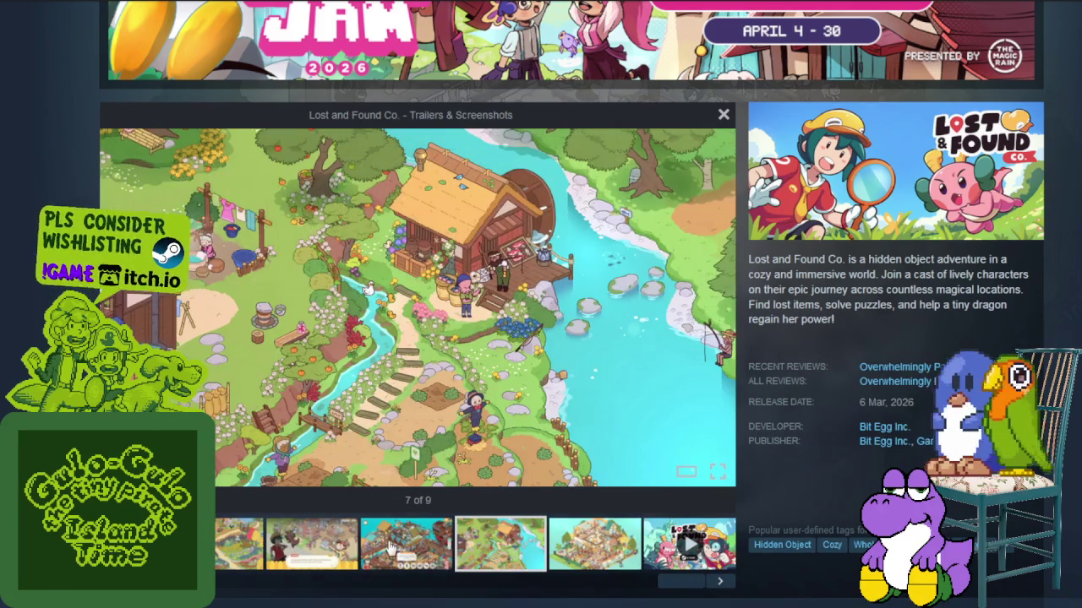
left_click(353, 548)
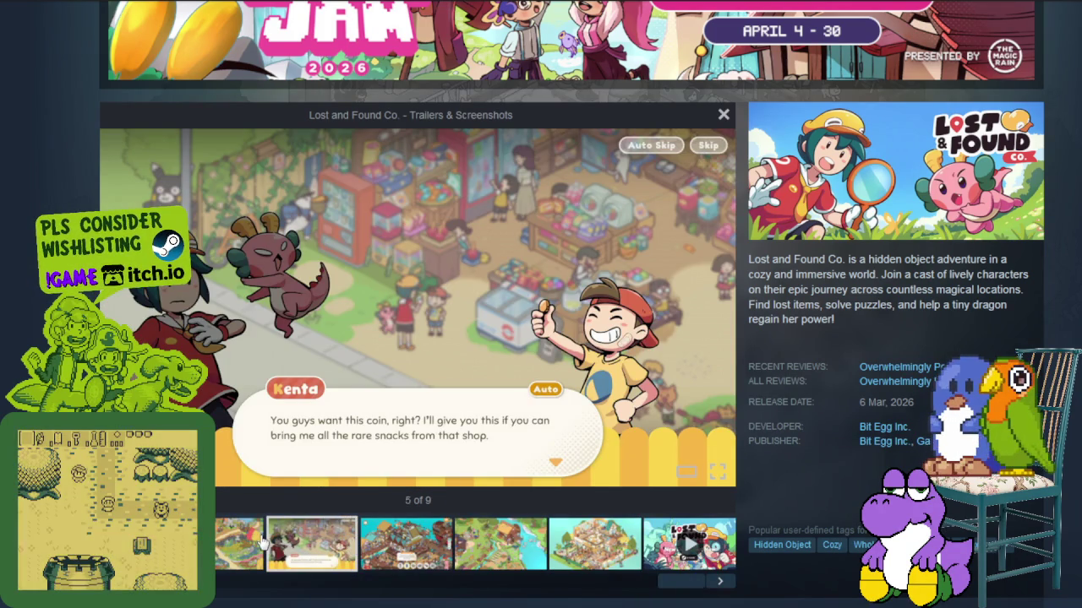
left_click(259, 541)
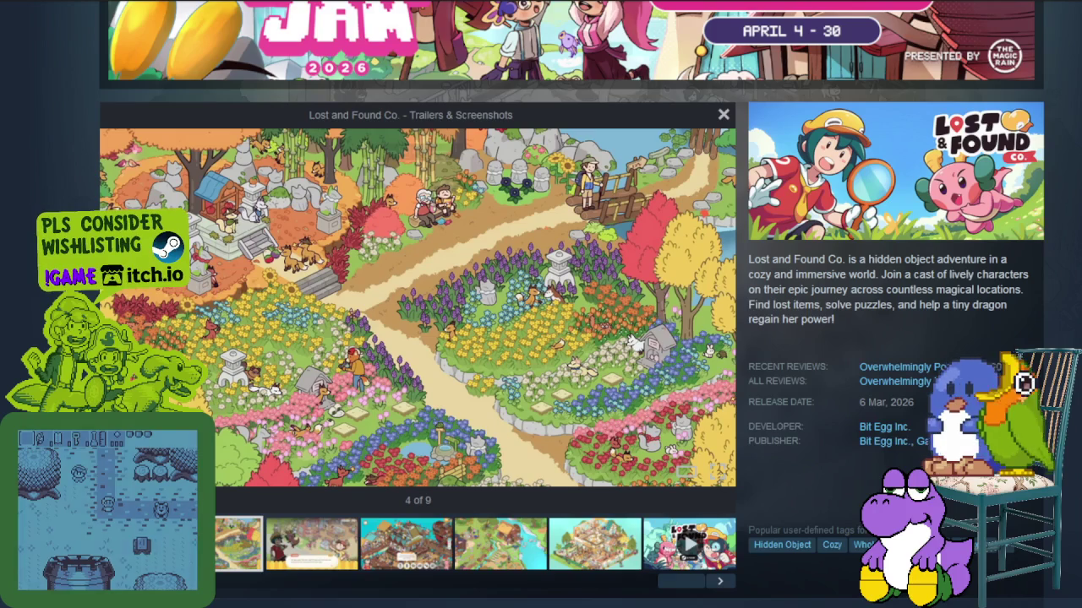
key("Left")
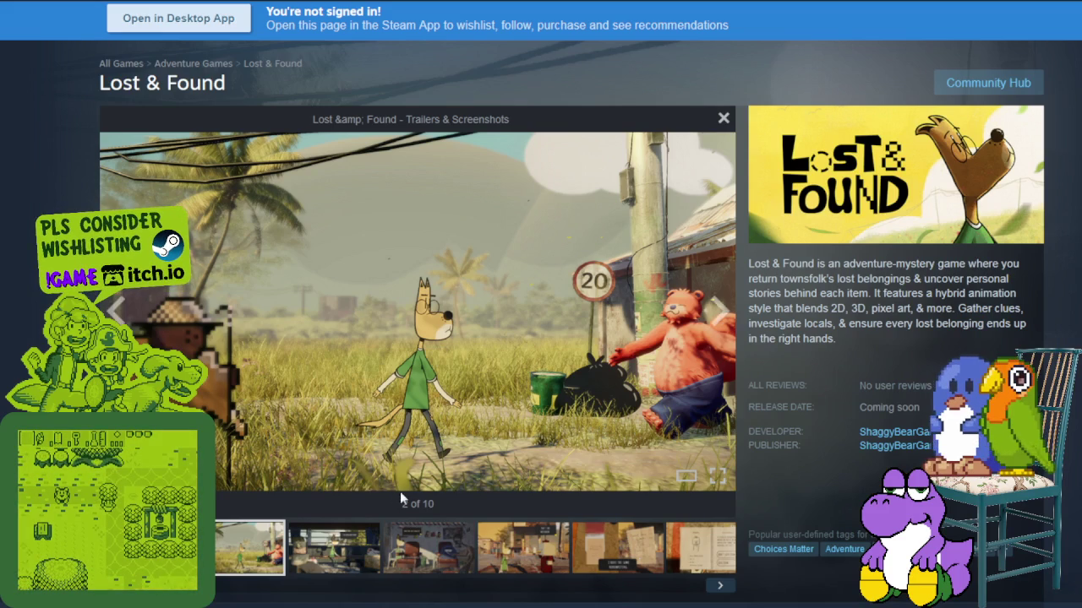
left_click(323, 557)
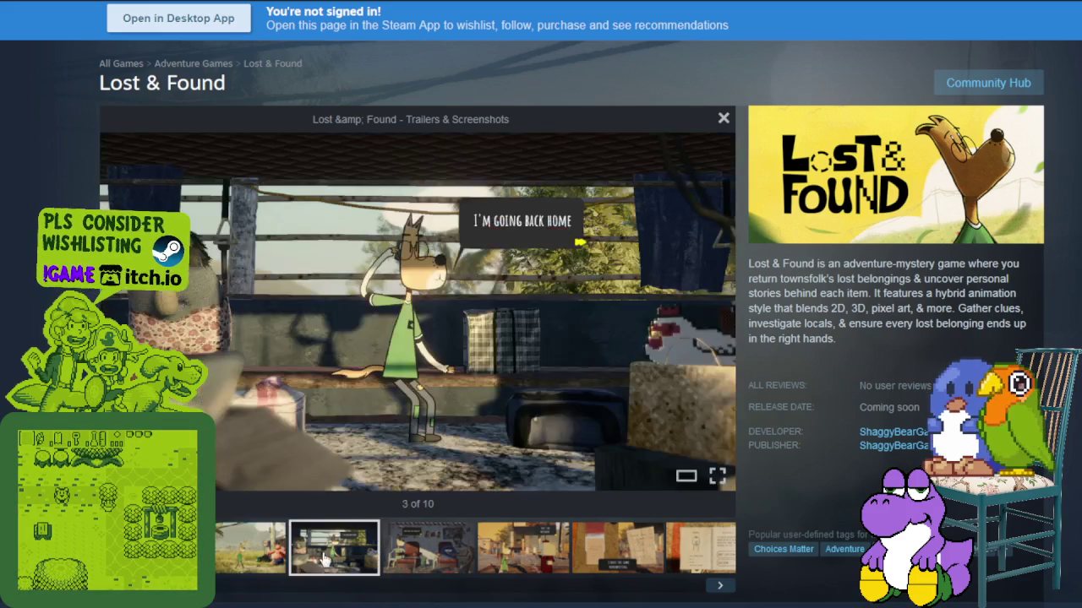
- Browse forward through the barber shop, petrol station and notebook screenshots in Lost & Found
left_click(441, 548)
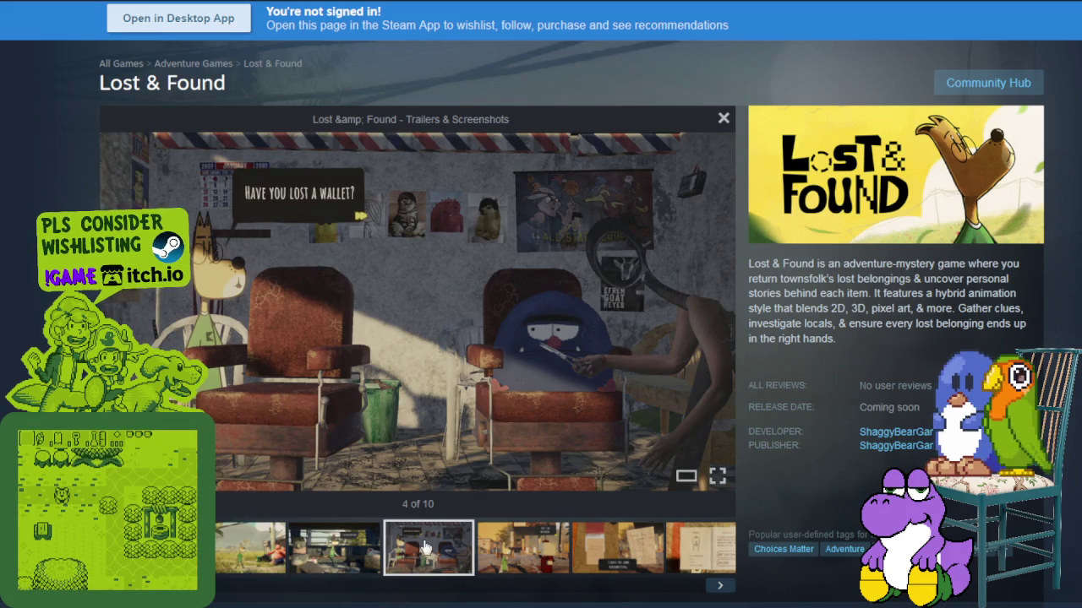
left_click(336, 553)
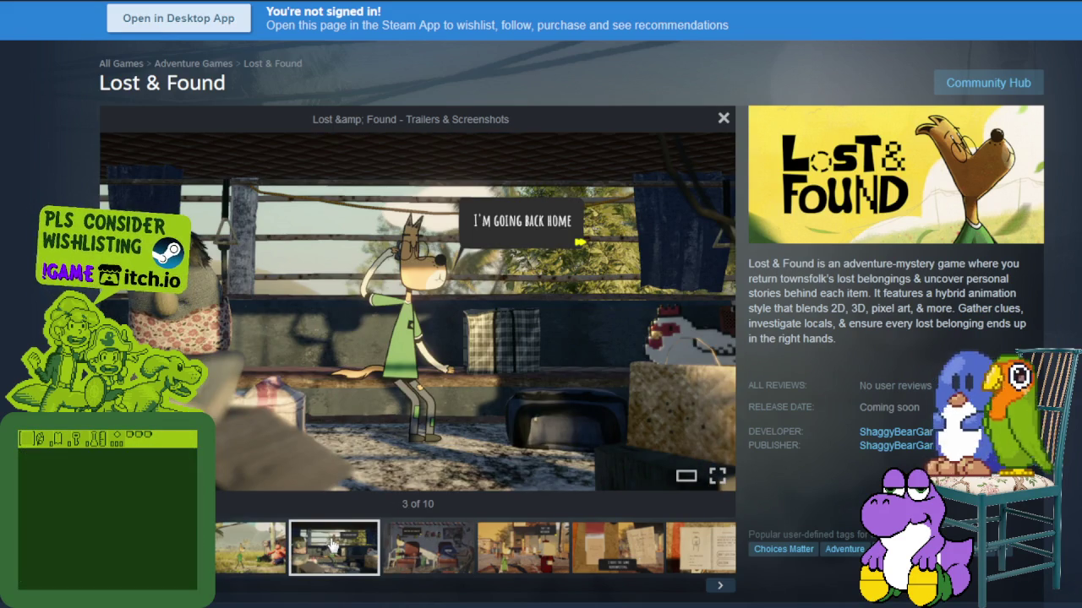
left_click(403, 550)
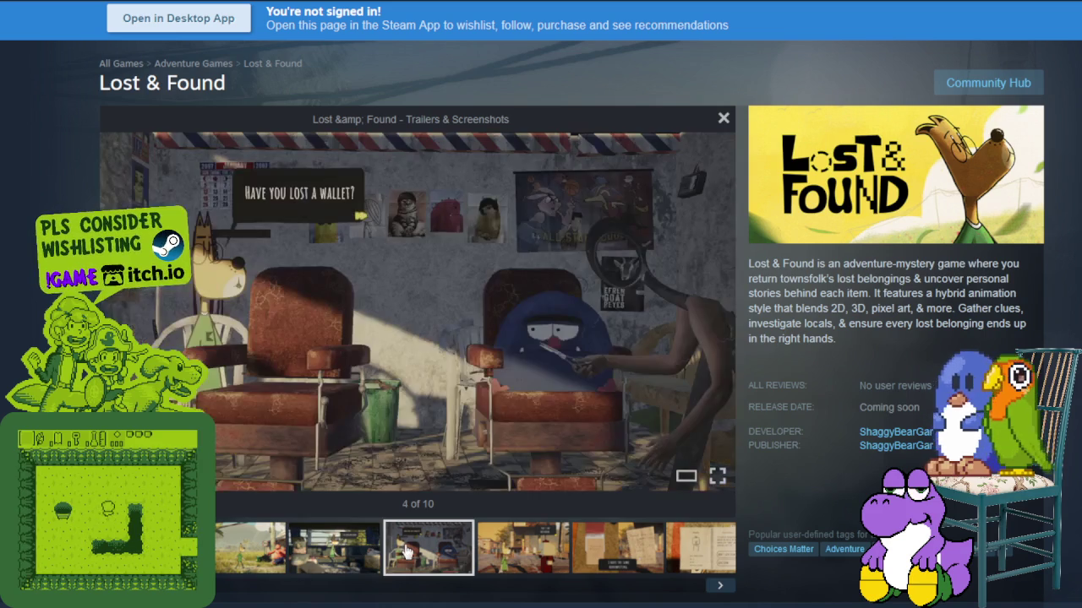
left_click(529, 559)
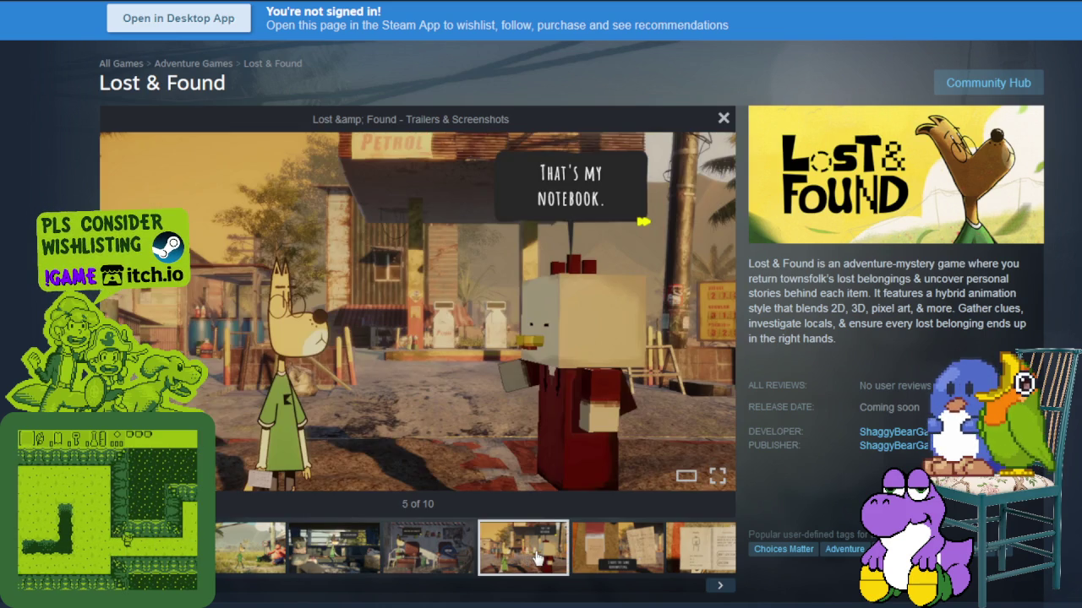
left_click(600, 558)
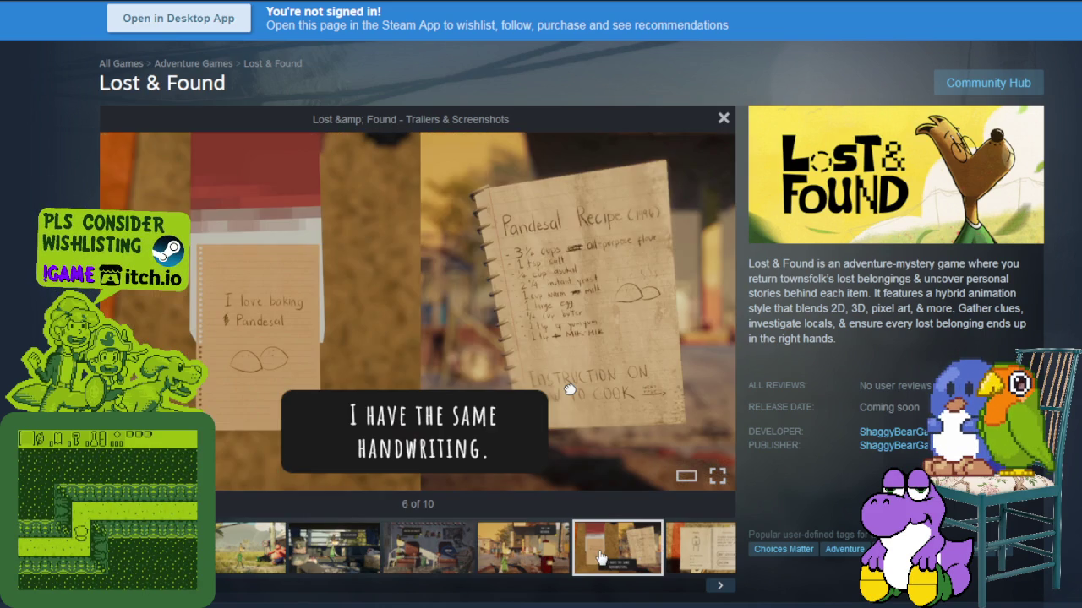
left_click(686, 542)
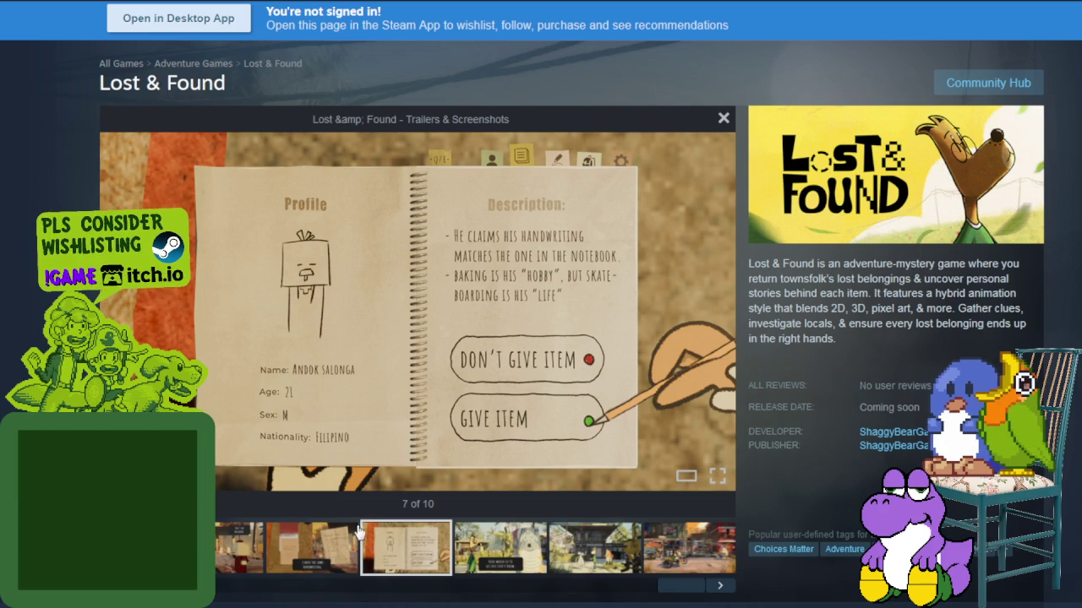
left_click(321, 545)
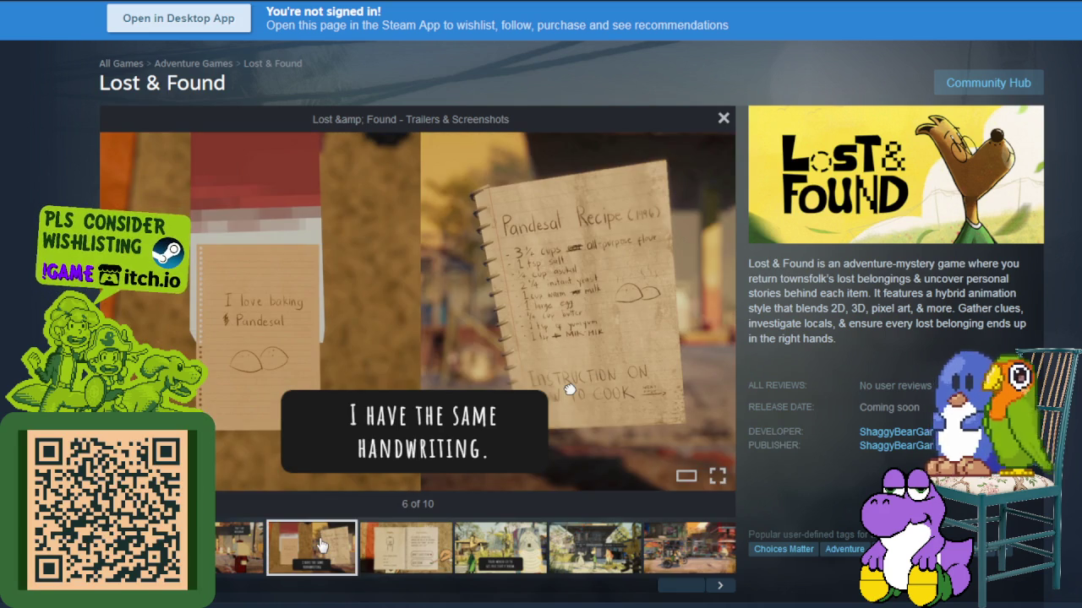
left_click(419, 554)
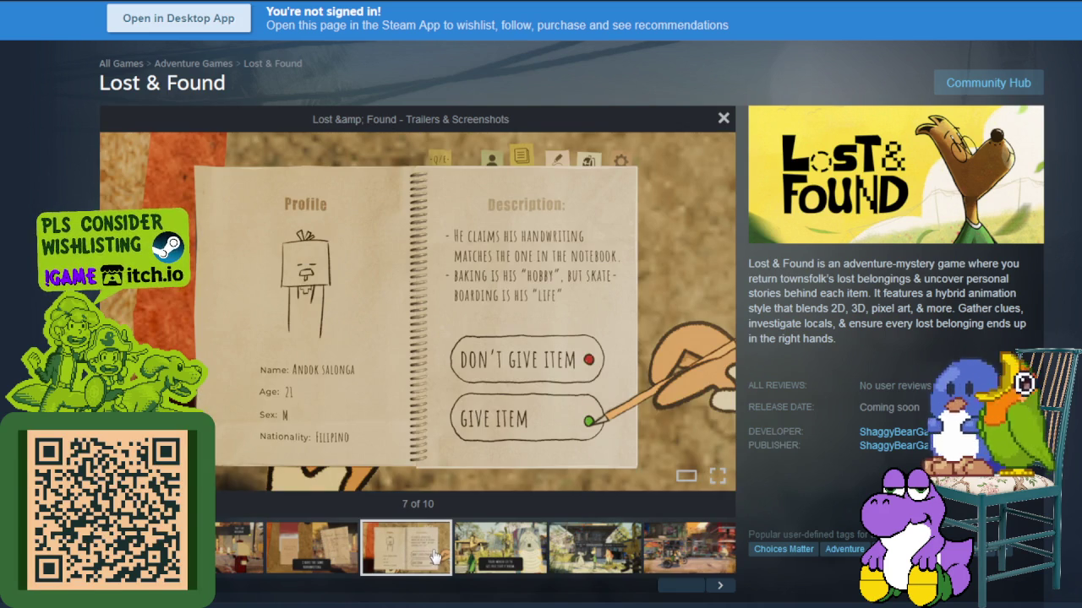
left_click(332, 560)
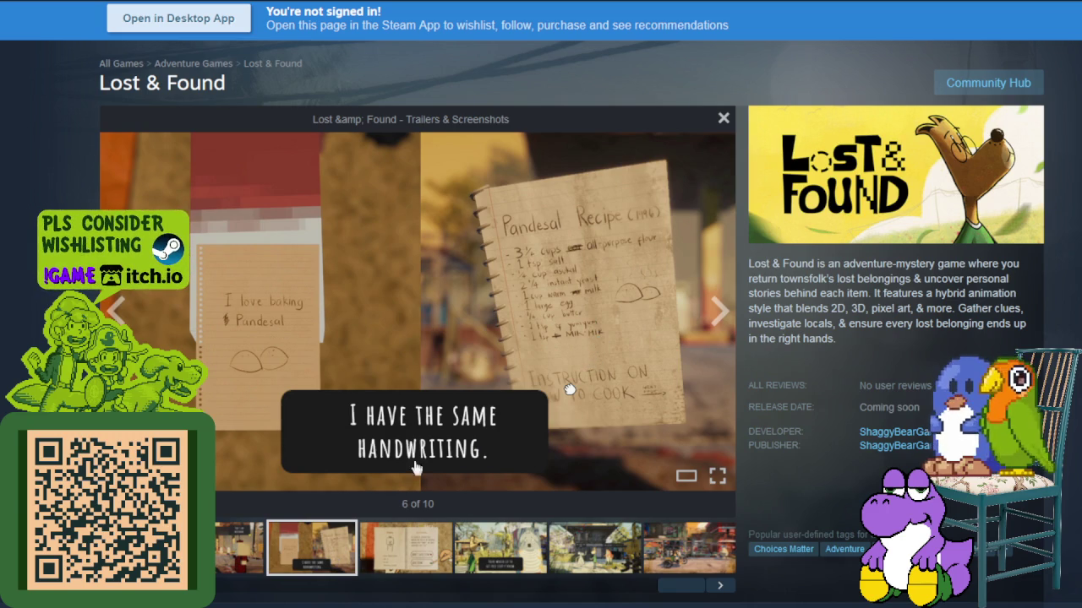
- Step back to screenshot 3, then advance again through the village dialogue and ninth screenshots
left_click(219, 558)
left_click(218, 558)
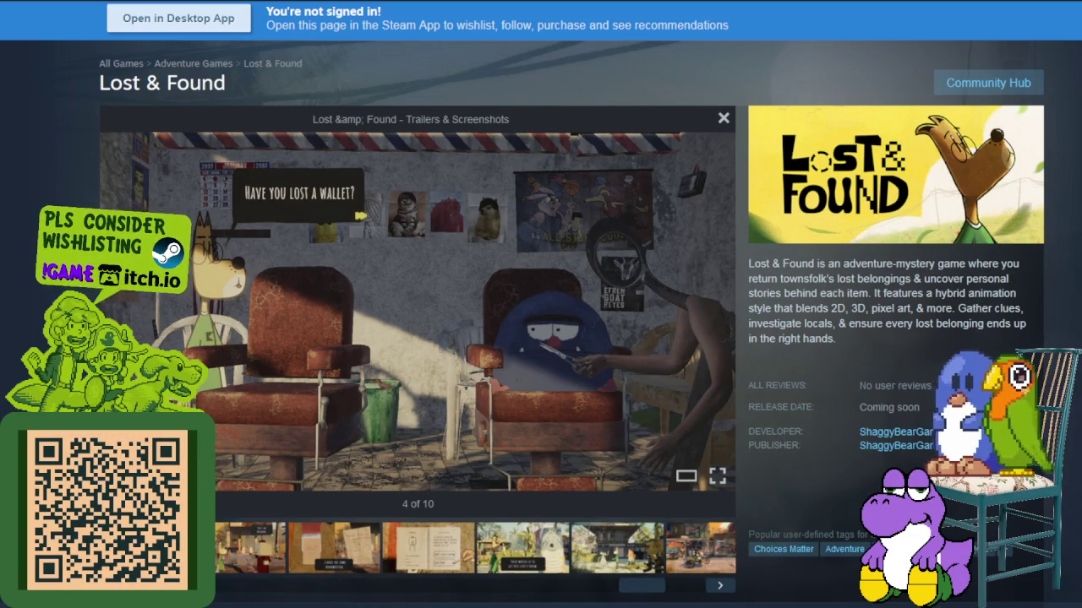
left_click(218, 558)
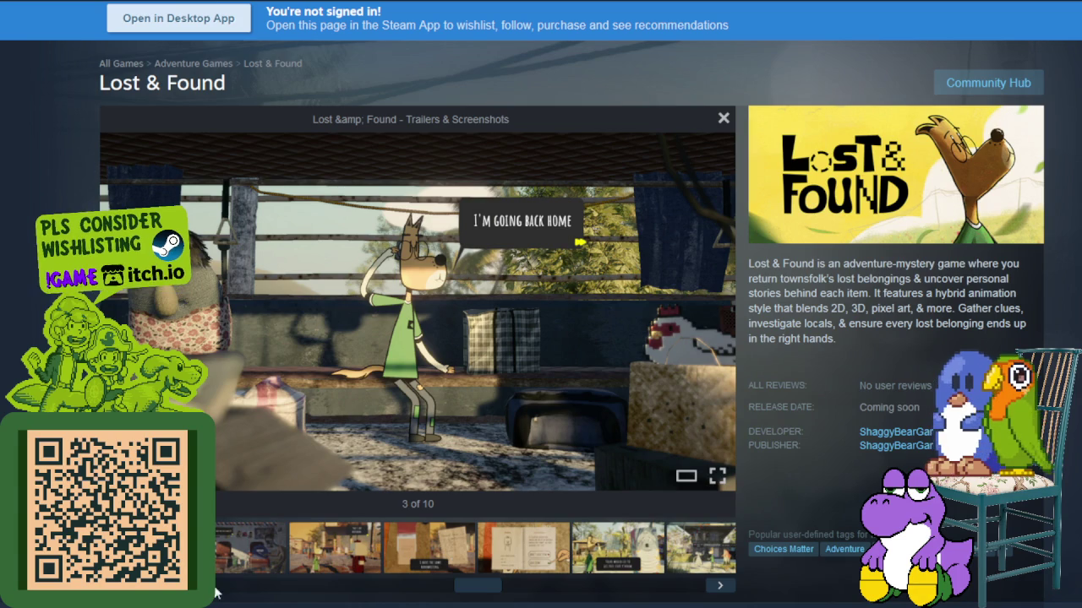
left_click(262, 545)
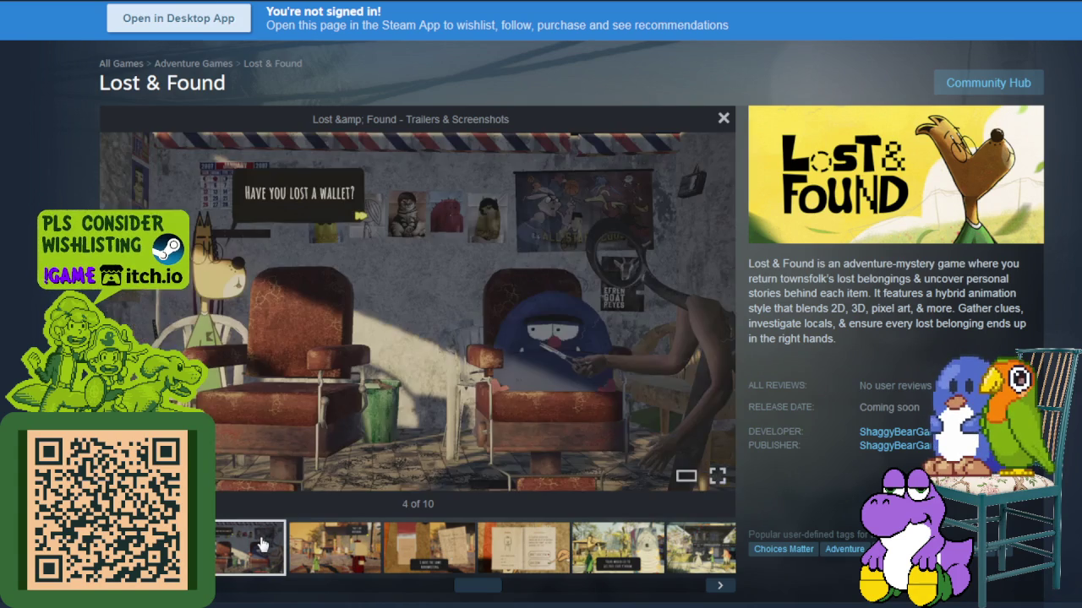
left_click(353, 551)
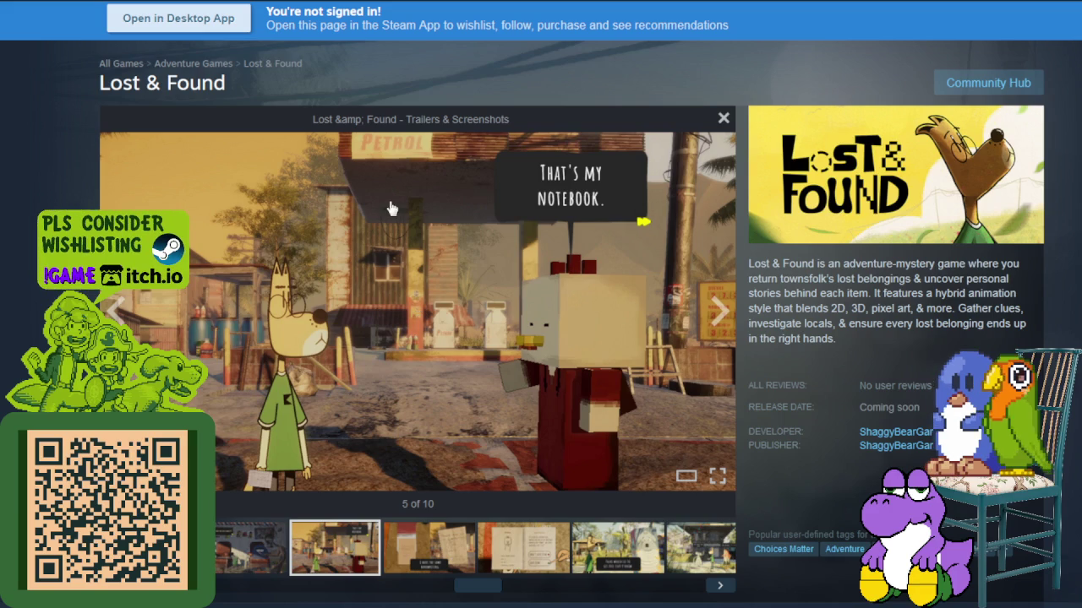
left_click(428, 571)
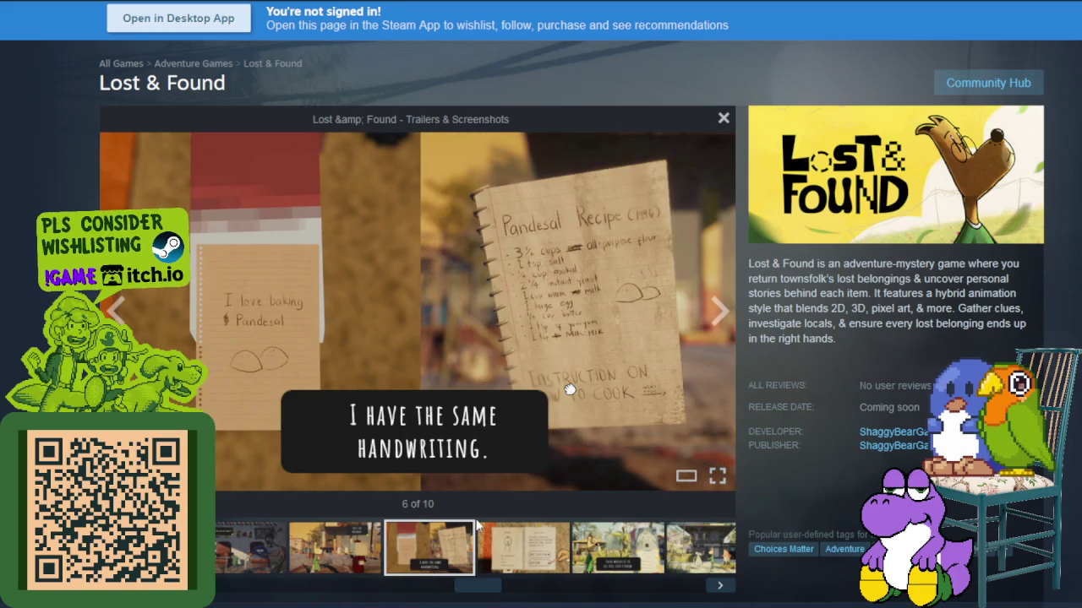
left_click(527, 558)
left_click(642, 559)
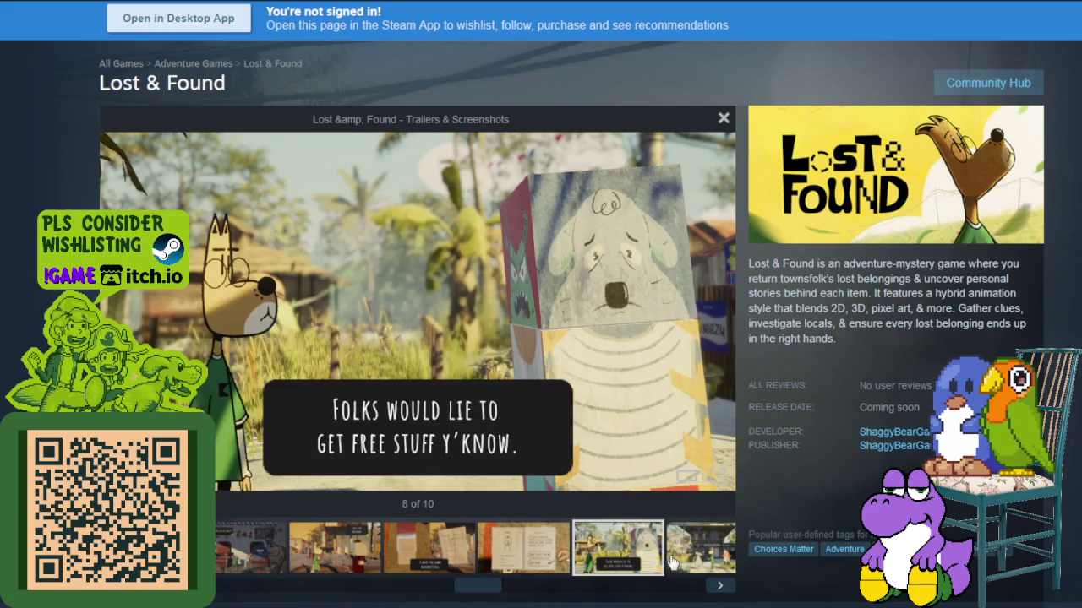
left_click(712, 571)
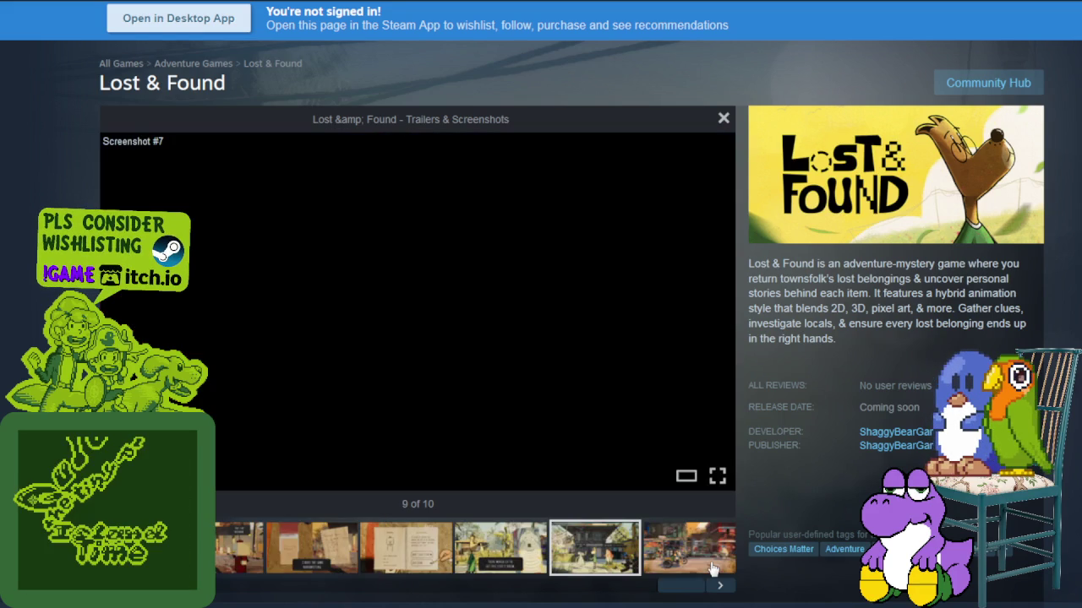
left_click(478, 551)
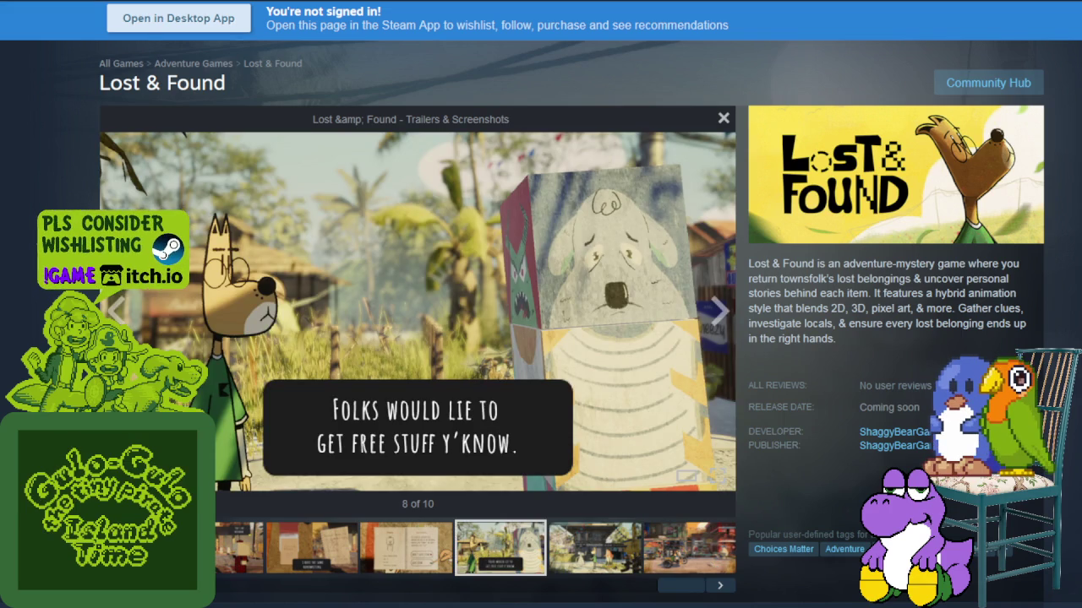
mouse_move(417, 310)
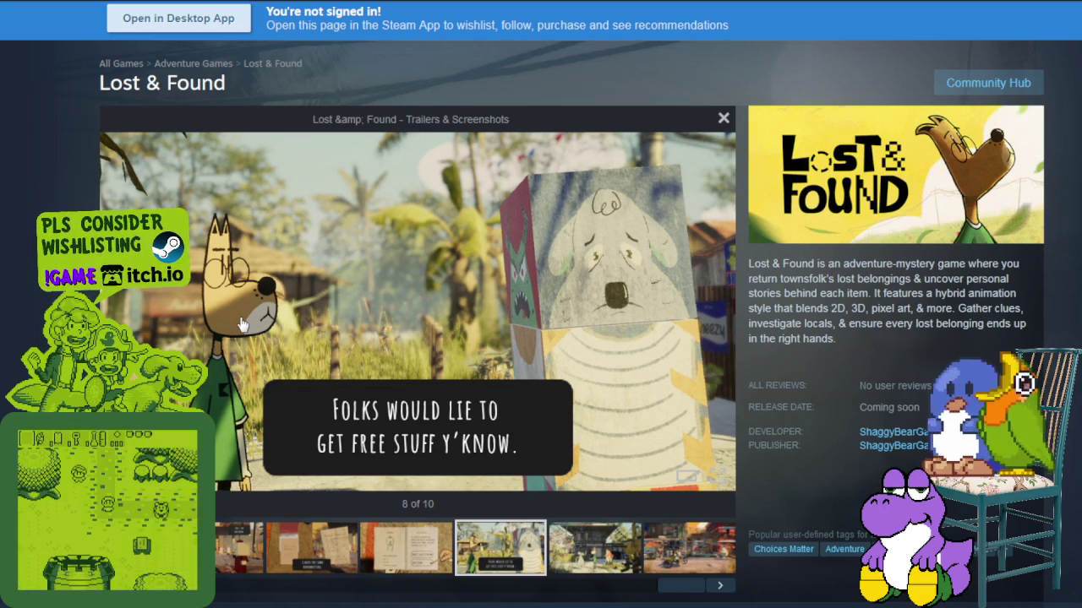
left_click(608, 548)
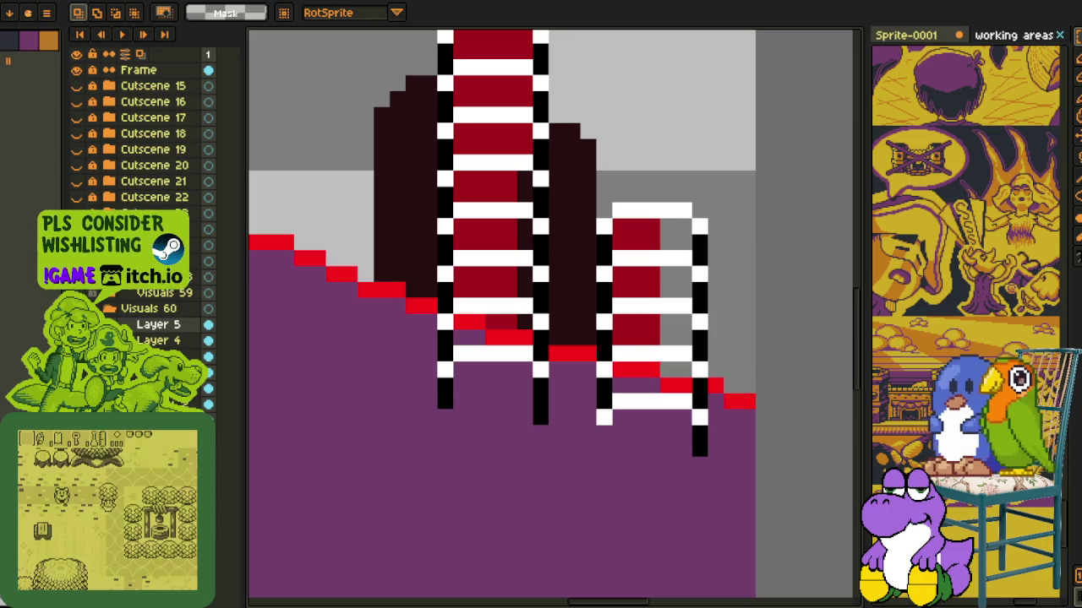
- Alt+Tab from Aseprite to the Wiktionary Tagalog entry for kubo
key("alt+Tab")
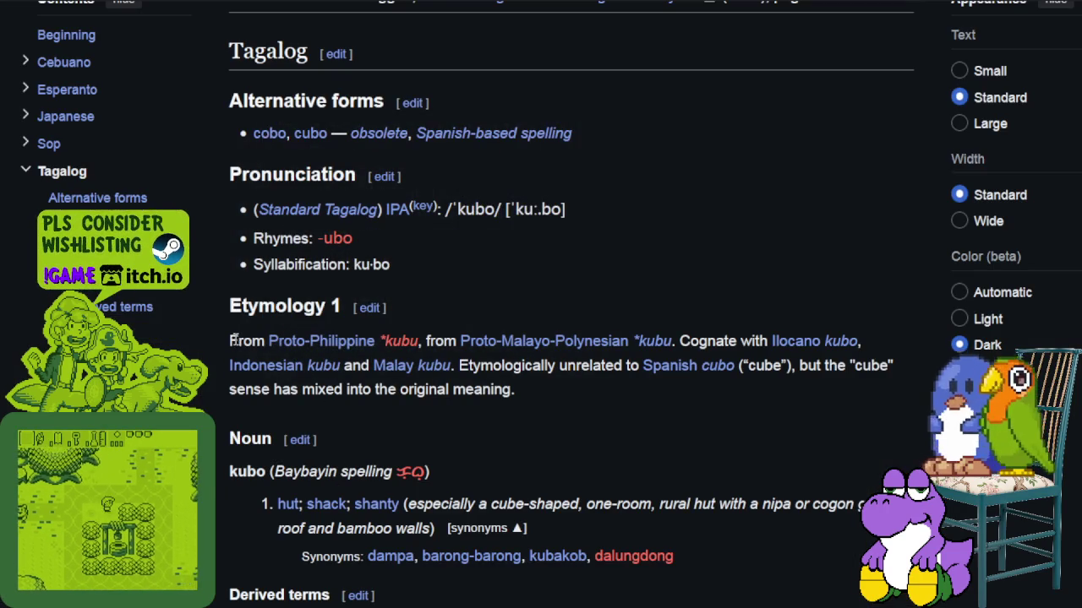
- Highlight the kubo Etymology paragraph while reading it, then clear the highlight
mouse_move(236, 338)
left_mouse_down()
mouse_move(427, 346)
mouse_move(398, 358)
mouse_move(696, 349)
left_mouse_up()
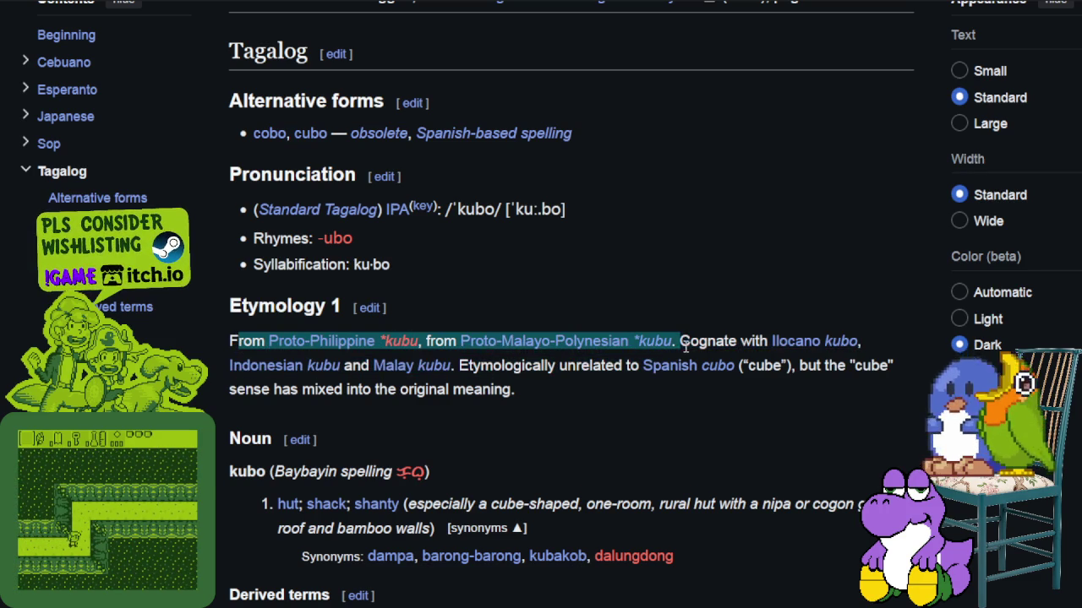
mouse_move(696, 348)
left_mouse_down()
mouse_move(883, 354)
mouse_move(486, 370)
mouse_move(541, 370)
mouse_move(567, 395)
mouse_move(600, 372)
mouse_move(790, 372)
mouse_move(475, 406)
left_mouse_up()
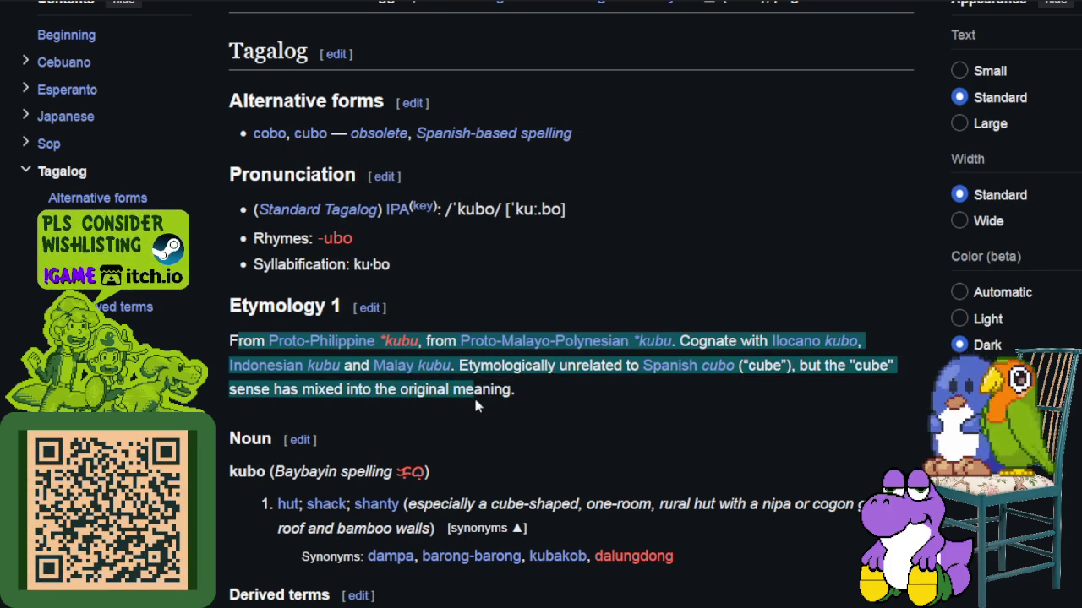
left_click(476, 402)
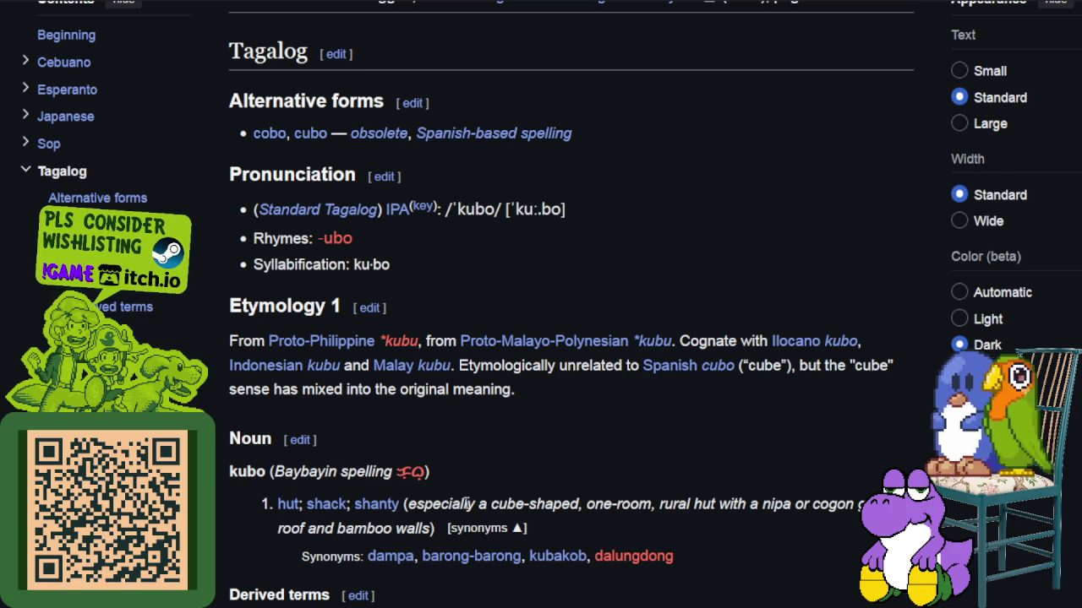
- Highlight the cube-shaped hut definition, then switch back to the Aseprite canvas
left_click_drag(452, 505, 854, 506)
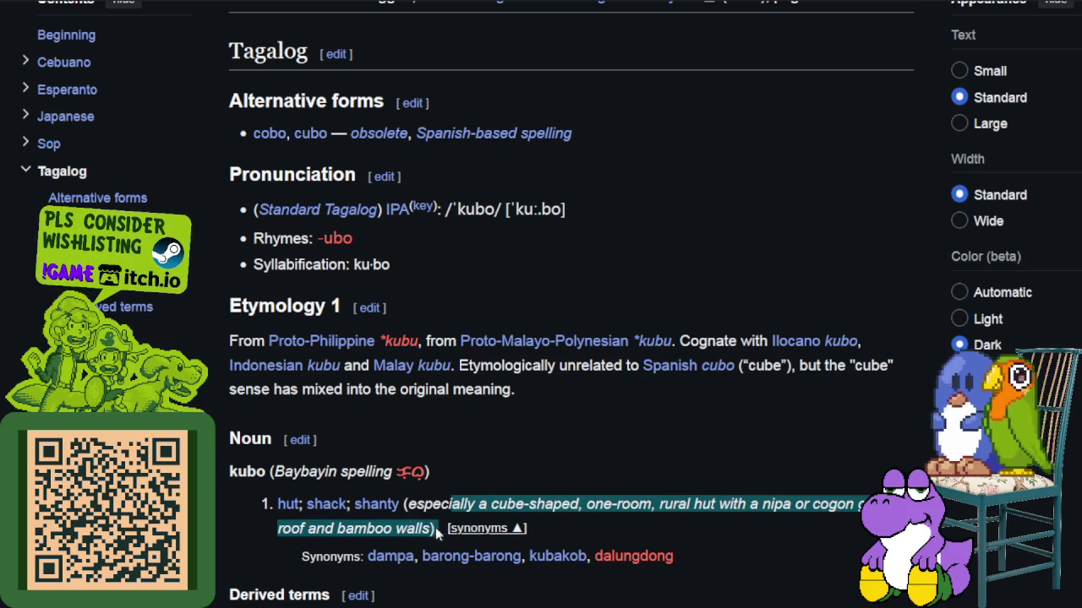
left_click_drag(856, 504, 444, 534)
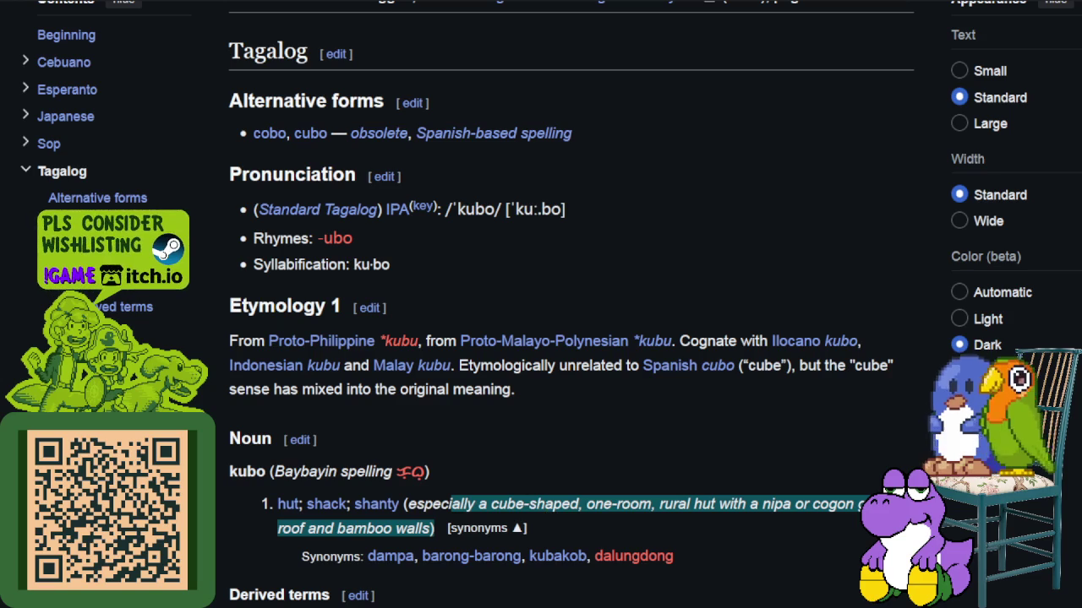
key("alt+Tab")
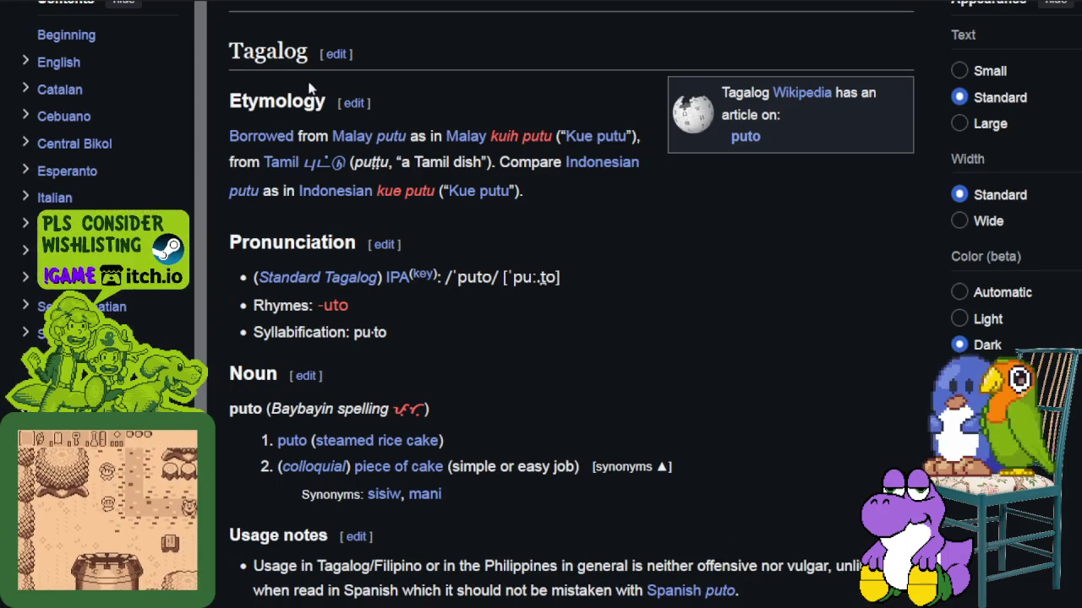
- Double-click a word in the puto etymology to highlight it
double_click(415, 137)
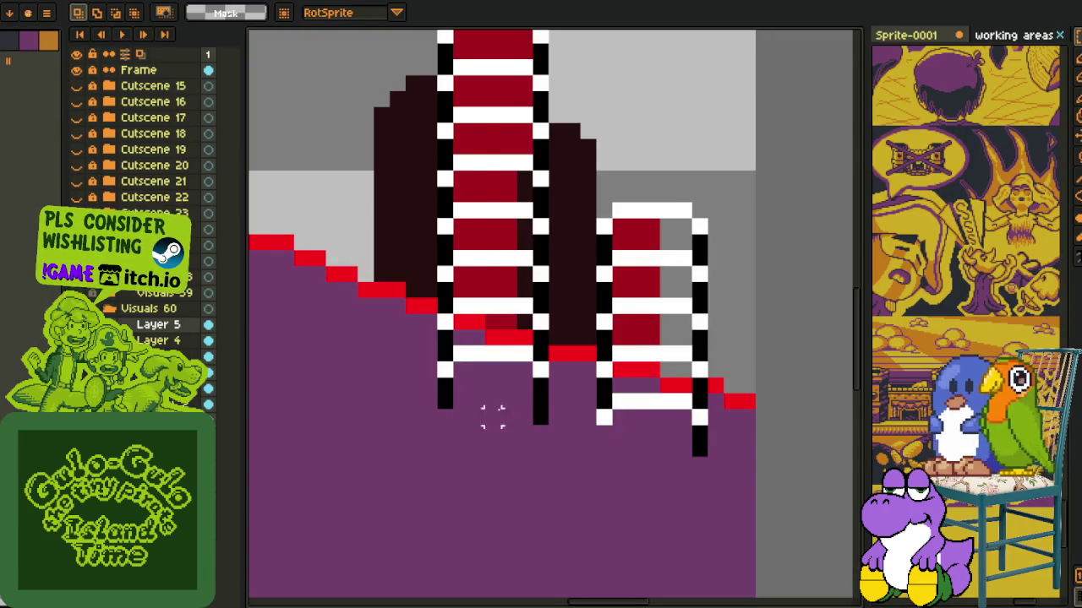
- Marquee-select the left rail of the small tower
scroll(494, 410, "down", 1)
scroll(649, 376, "down", 1)
scroll(651, 376, "down", 1)
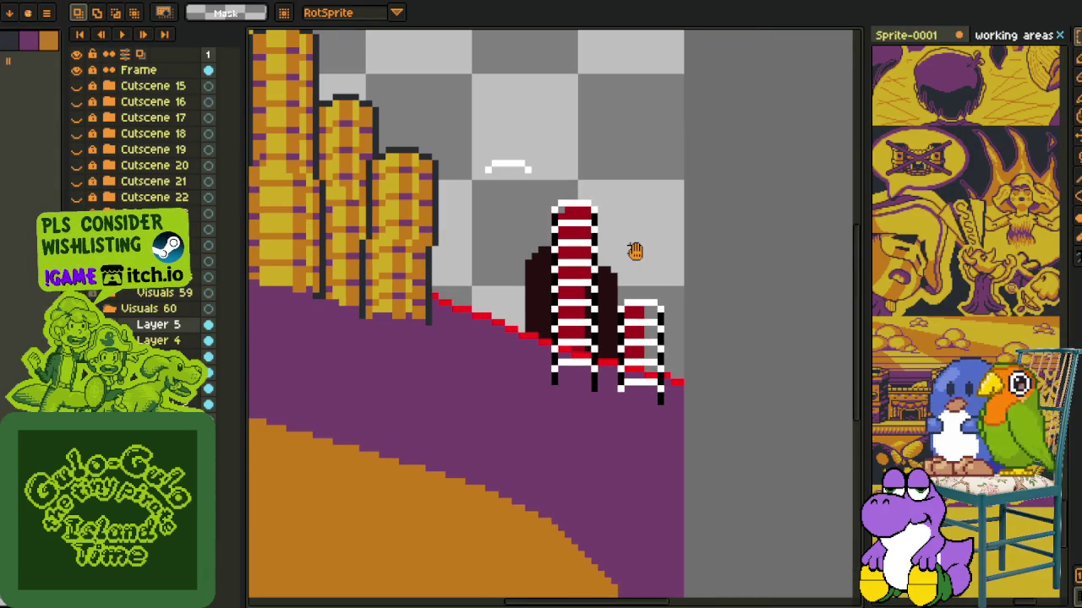
left_click_drag(633, 249, 565, 304)
scroll(558, 306, "up", 1)
key("i")
scroll(562, 300, "up", 1)
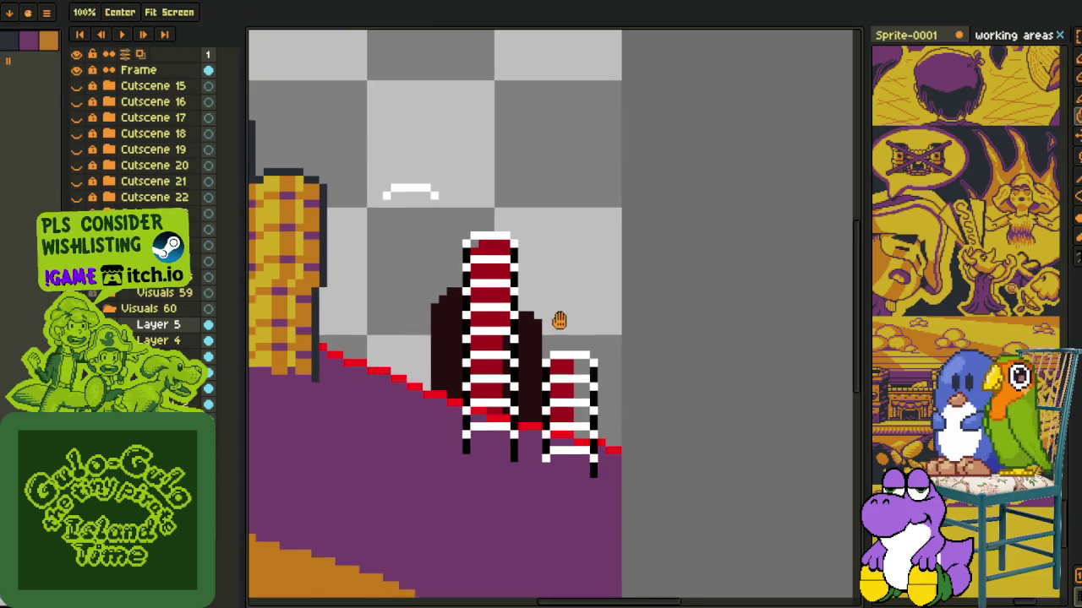
scroll(533, 314, "up", 1)
key("m")
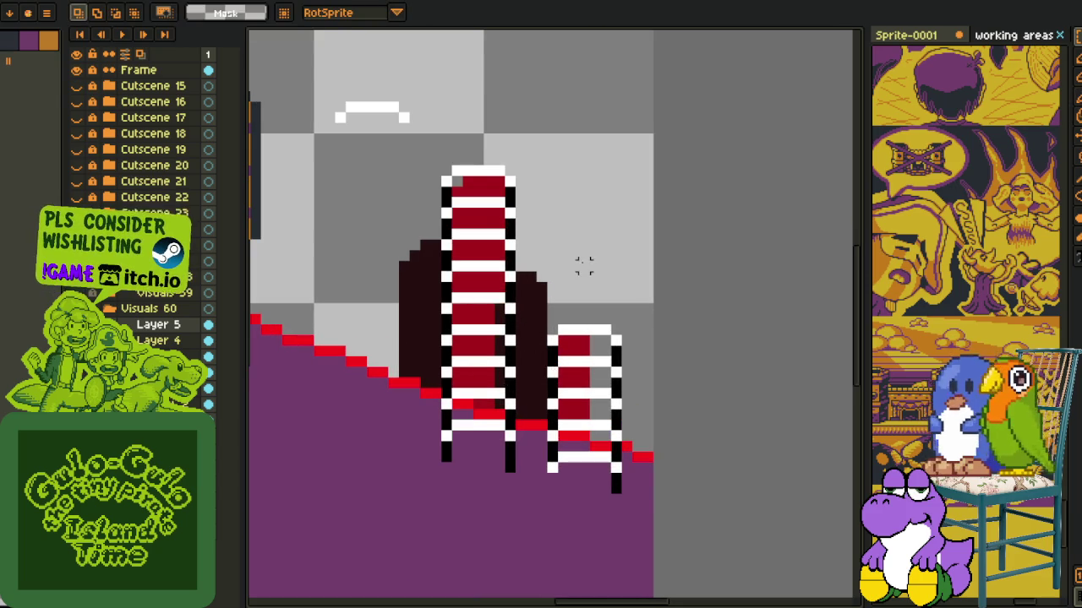
scroll(524, 285, "down", 1)
left_click_drag(498, 316, 472, 326)
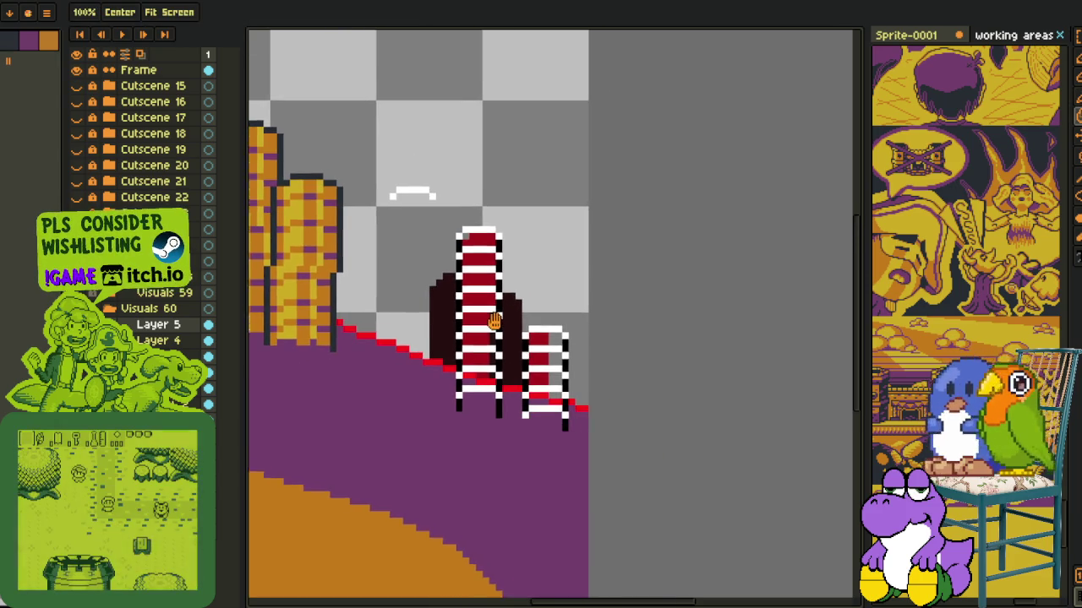
scroll(516, 335, "up", 1)
scroll(514, 341, "up", 1)
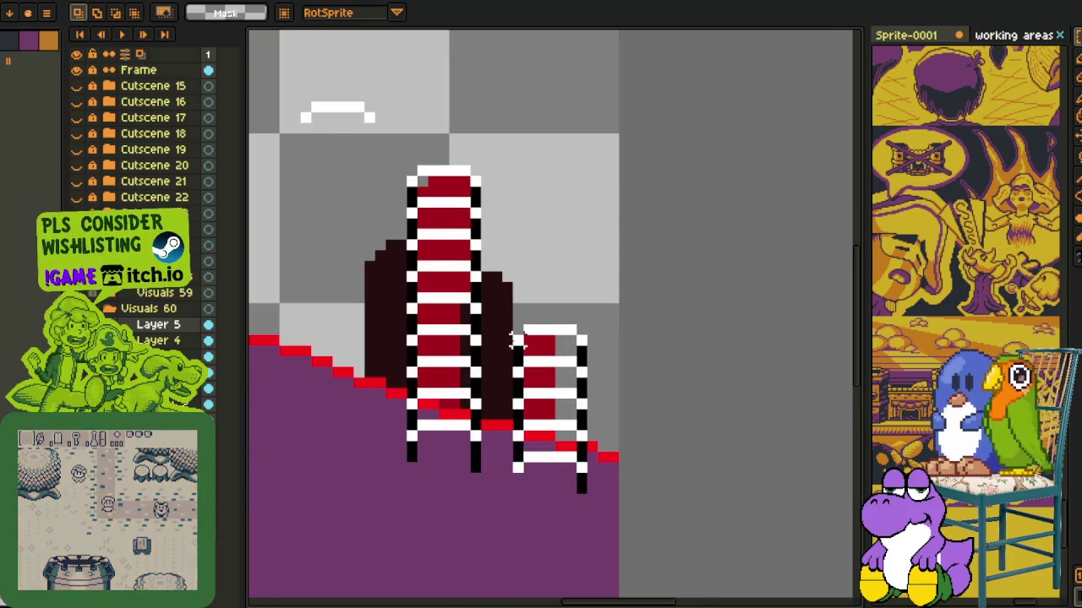
mouse_move(504, 339)
left_mouse_down()
mouse_move(535, 494)
mouse_move(513, 462)
left_mouse_up()
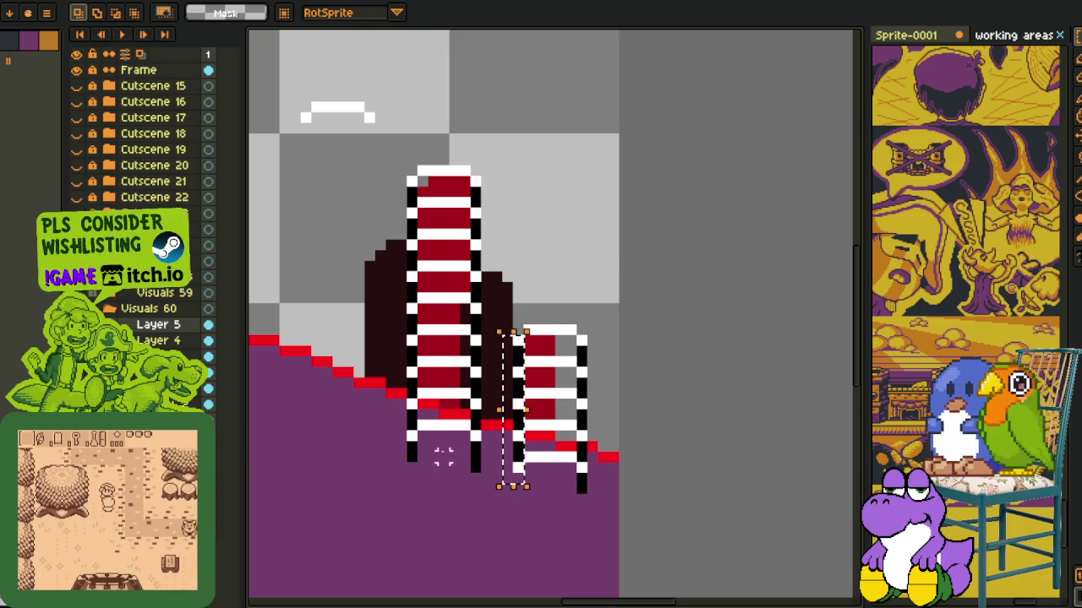
- Merge Layer 5 down into Layer 4 and commit the transformed selection
left_click(158, 325)
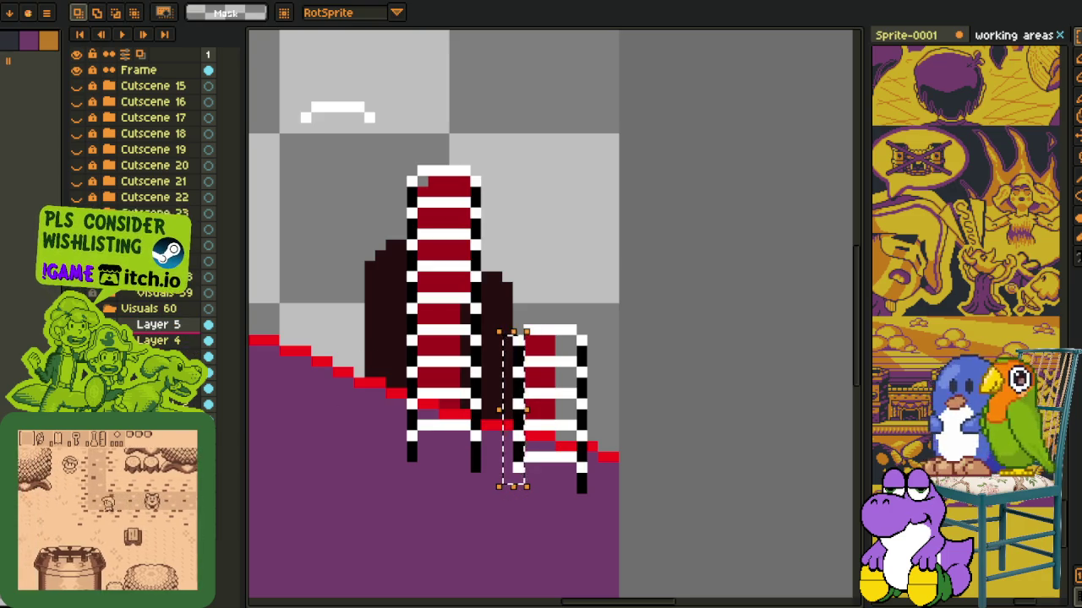
right_click(179, 331)
left_click(326, 422)
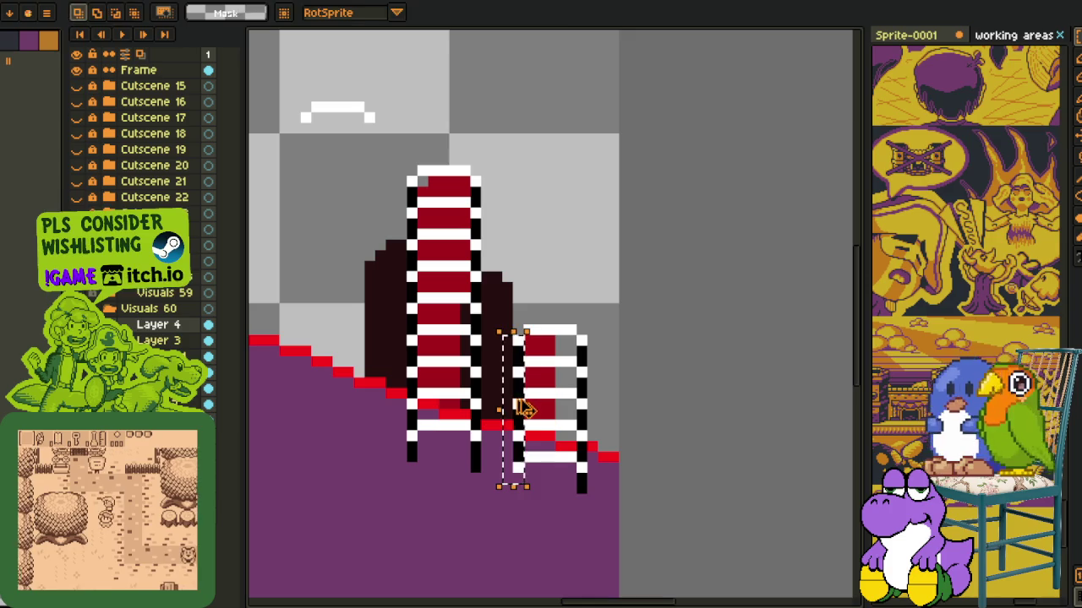
key("Return")
scroll(515, 364, "up", 1)
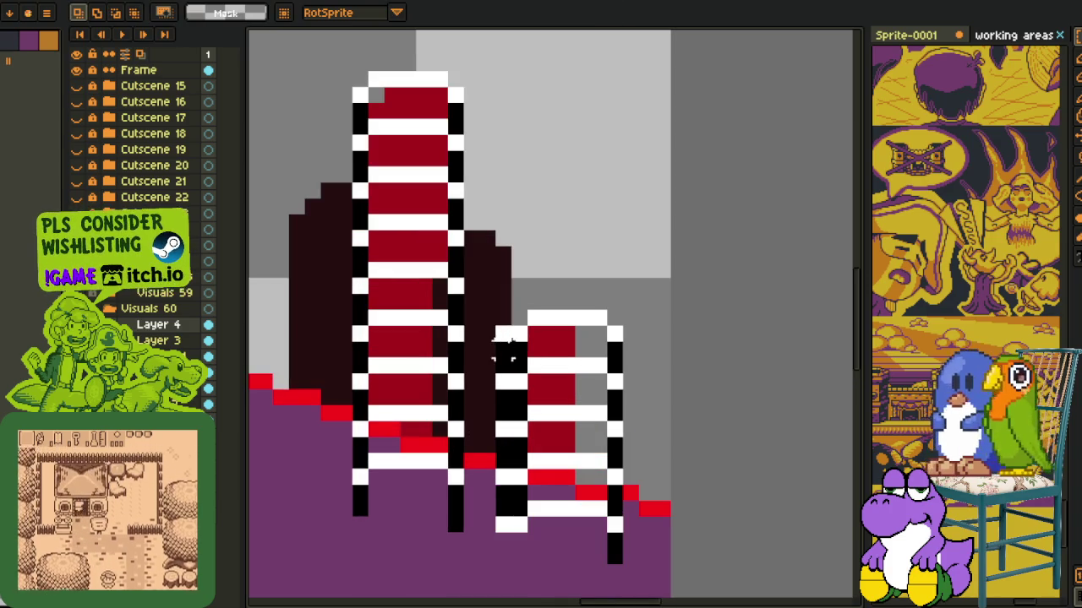
- Apply a marquee transform to the small tower's column, then deselect
key("b")
key("m")
mouse_move(607, 325)
left_mouse_down()
mouse_move(616, 562)
mouse_move(639, 547)
left_mouse_up()
key("Return")
key("ctrl+d")
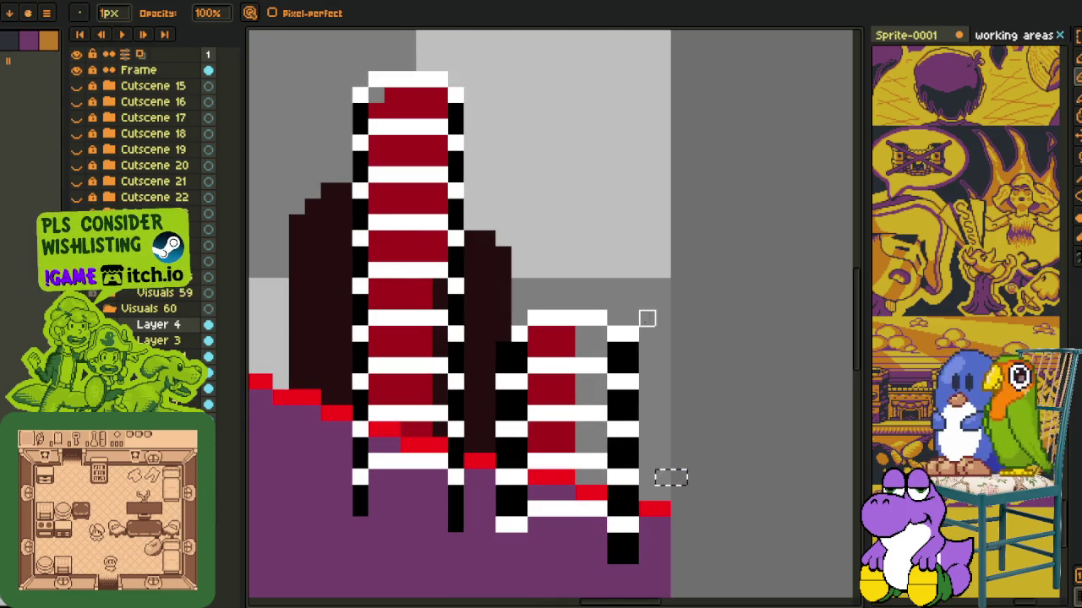
- Shift the tall tower's right rail one pixel to the right
key("b")
key("m")
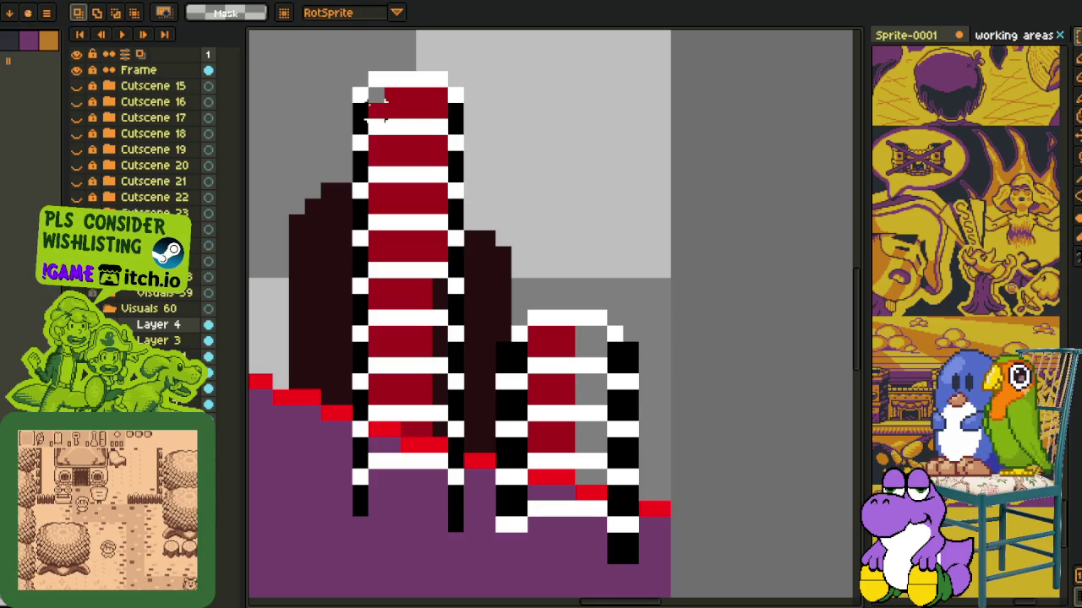
left_click_drag(306, 56, 455, 572)
key("ctrl+d")
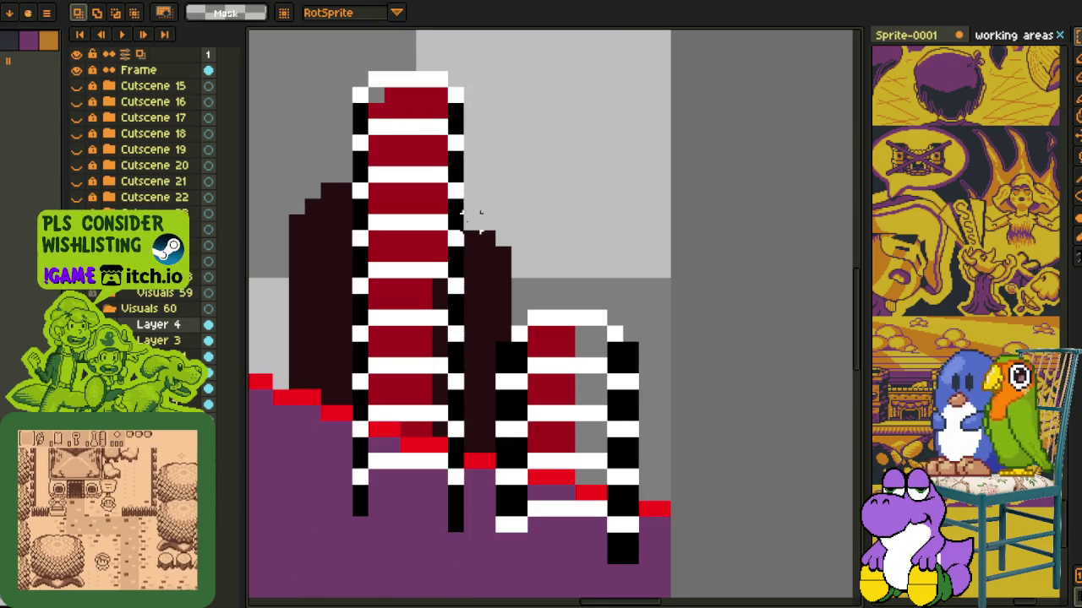
mouse_move(447, 83)
left_mouse_down()
mouse_move(463, 552)
mouse_move(472, 524)
left_mouse_up()
key("b")
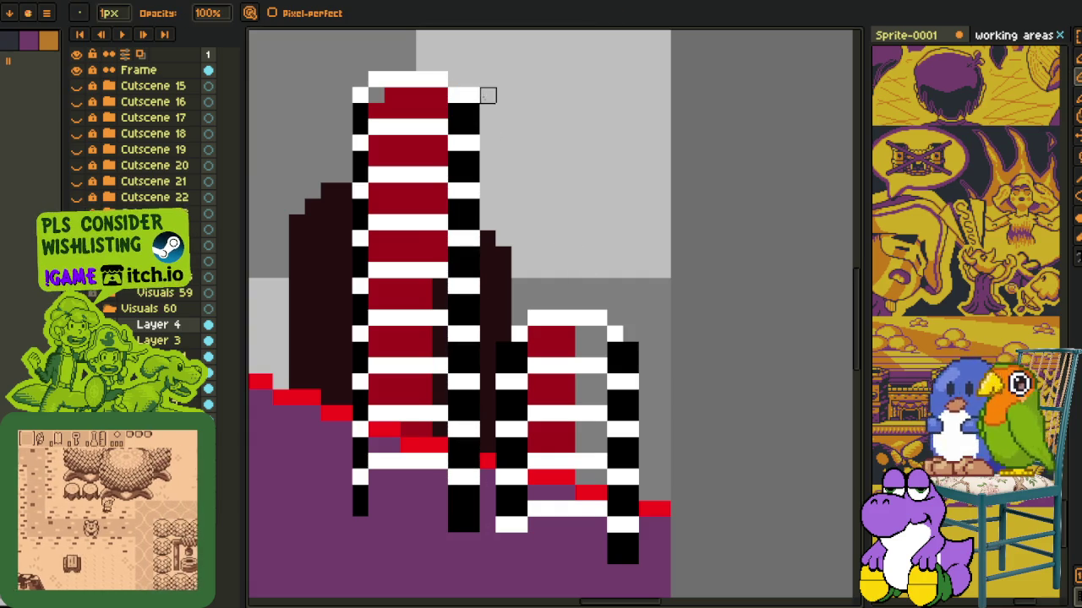
- Widen the tall tower's left rail to double width
key("m")
left_click_drag(370, 84, 336, 518)
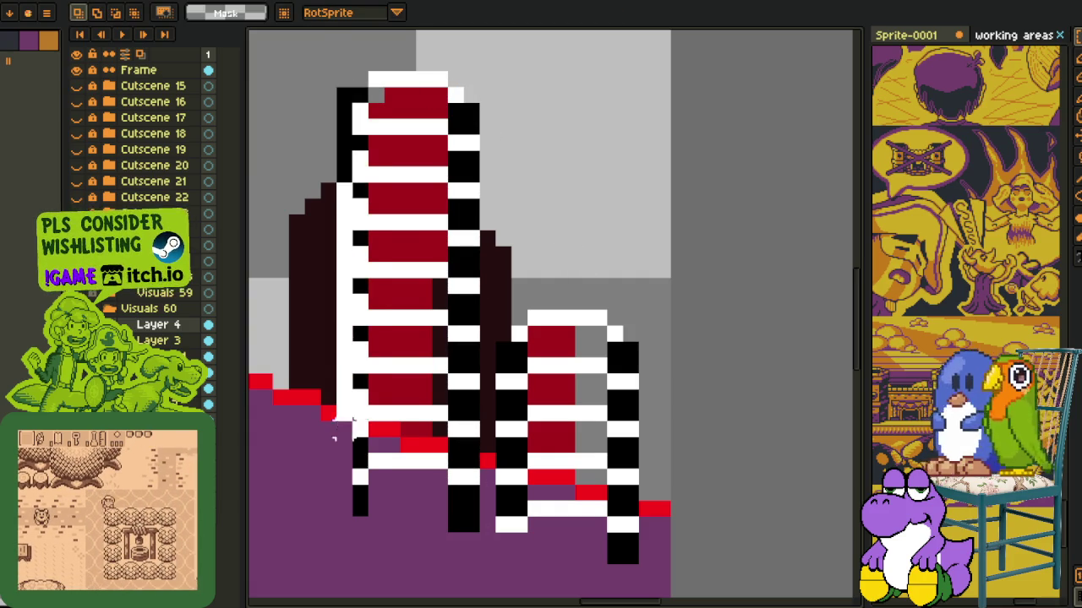
key("Return")
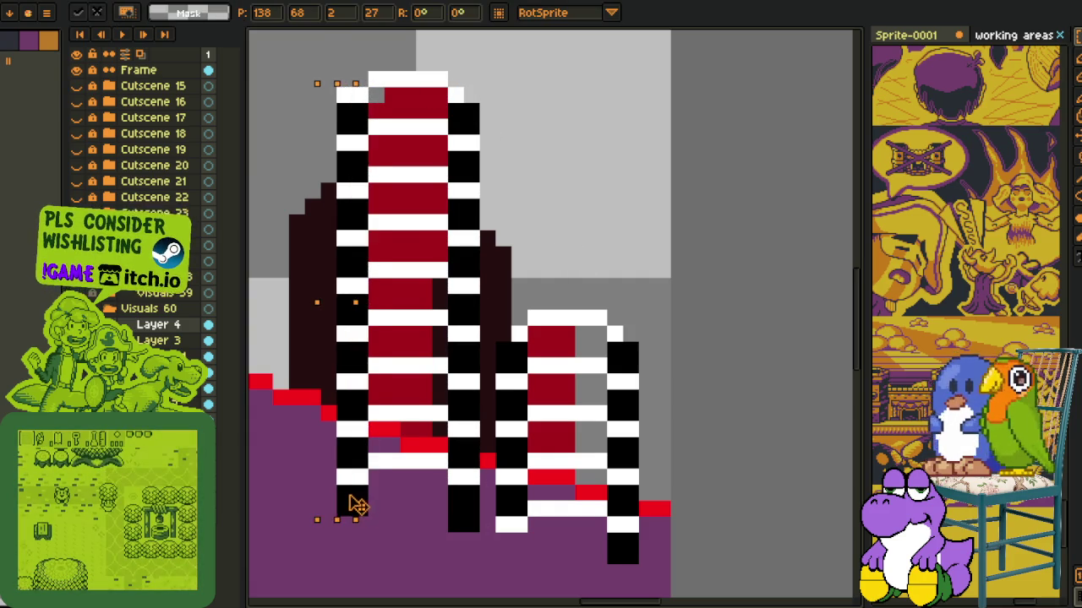
key("b")
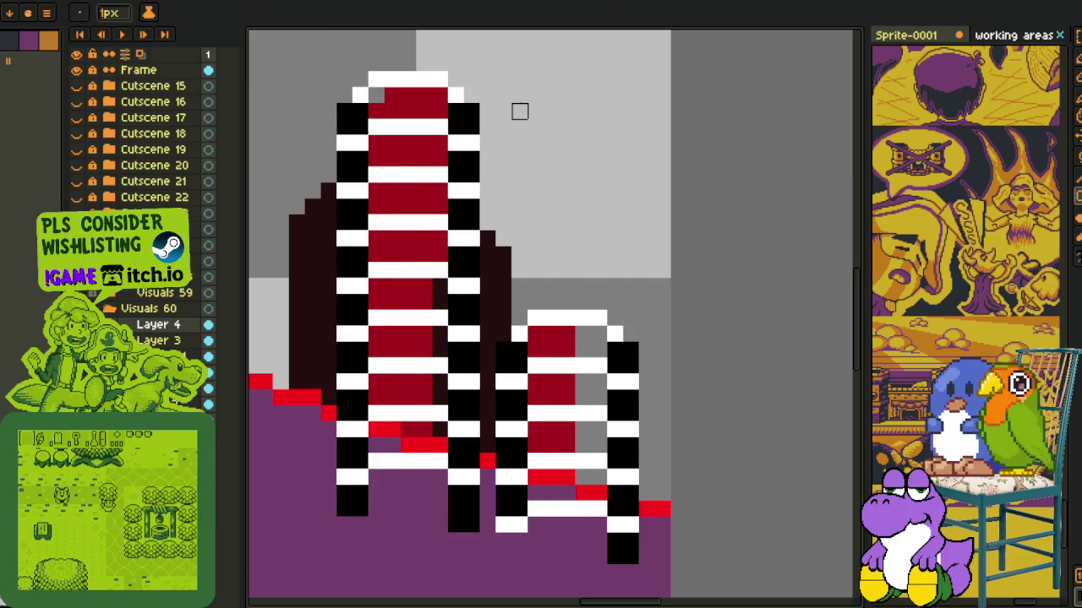
- Hide the red fill, shadow and purple ground layers
scroll(519, 94, "down", 1)
scroll(519, 94, "down", 1)
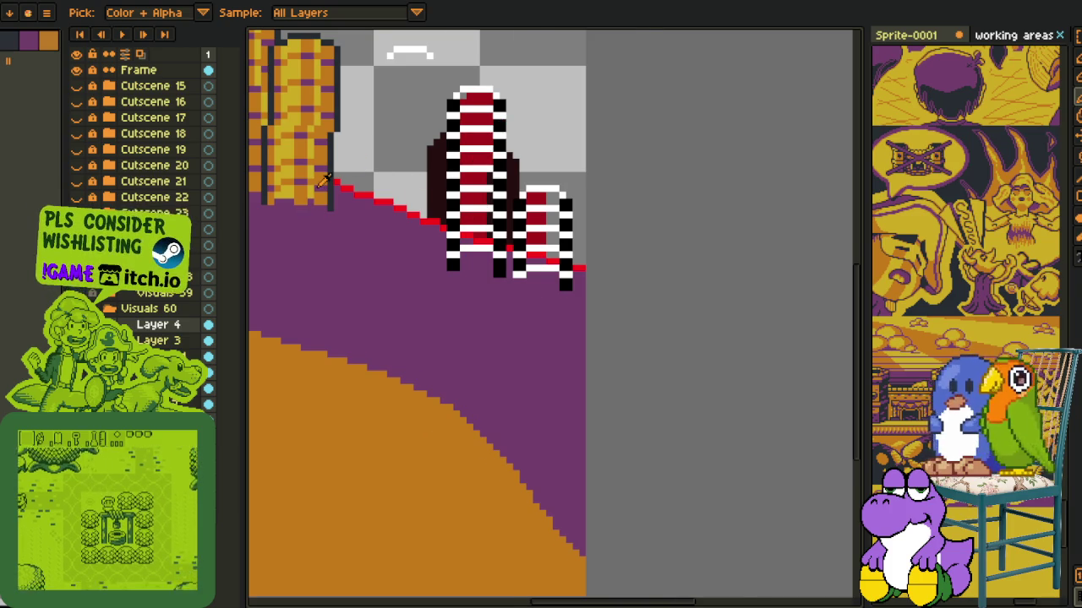
scroll(308, 196, "up", 1)
scroll(341, 188, "up", 1)
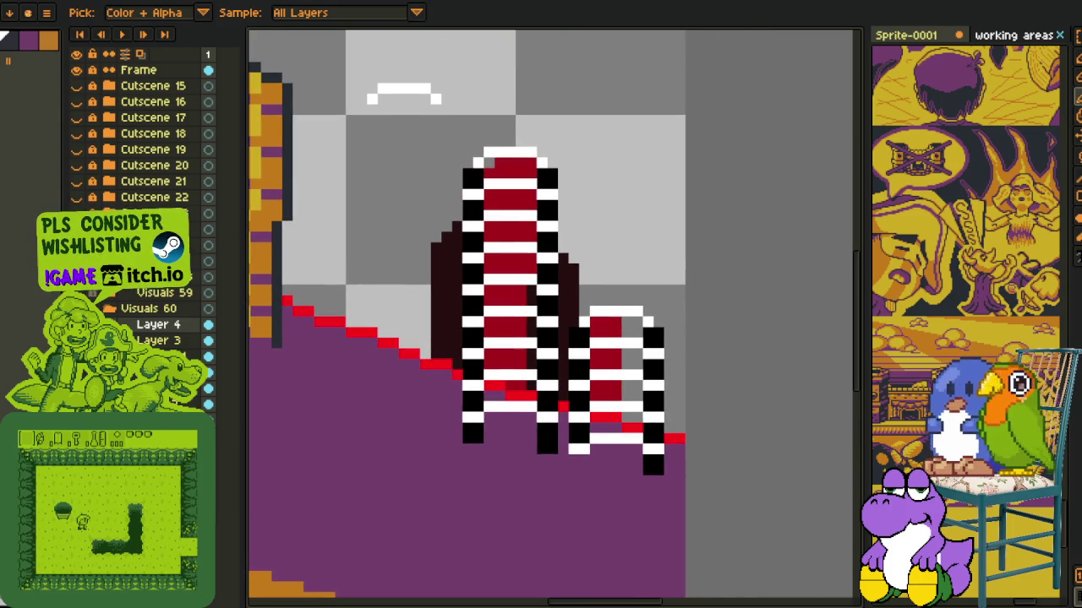
left_click(76, 245)
left_click(76, 261)
- Pencil dark outline pixels along the tall tower's corner, top and right side
mouse_move(454, 441)
left_mouse_down()
mouse_move(428, 500)
mouse_move(457, 181)
left_mouse_up()
scroll(458, 476, "up", 1)
key("b")
scroll(474, 64, "up", 1)
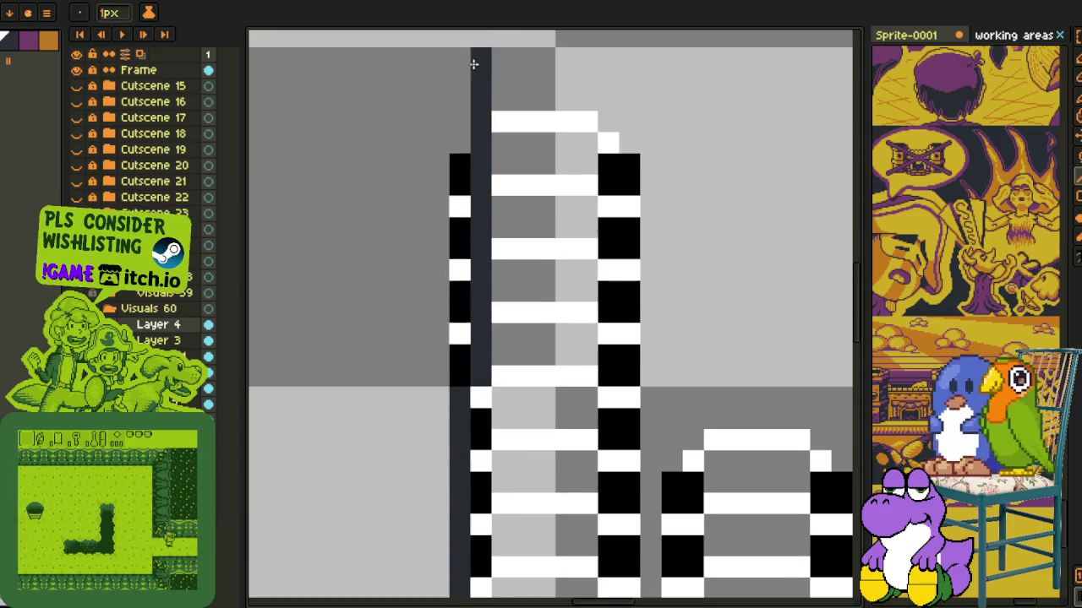
key("ctrl+z")
left_click(480, 142)
mouse_move(502, 122)
left_mouse_down()
mouse_move(587, 140)
mouse_move(622, 161)
mouse_move(625, 490)
mouse_move(606, 594)
left_mouse_up()
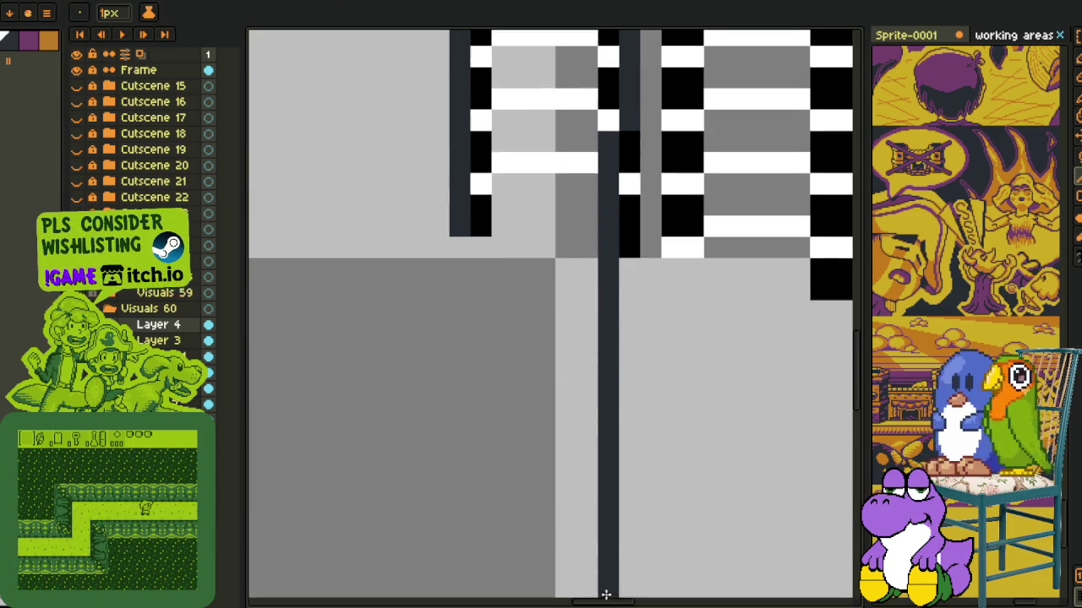
key("ctrl+z")
mouse_move(712, 208)
left_mouse_down()
mouse_move(468, 490)
mouse_move(495, 287)
mouse_move(527, 239)
mouse_move(618, 240)
mouse_move(633, 256)
mouse_move(659, 312)
mouse_move(655, 571)
left_mouse_up()
key("alt")
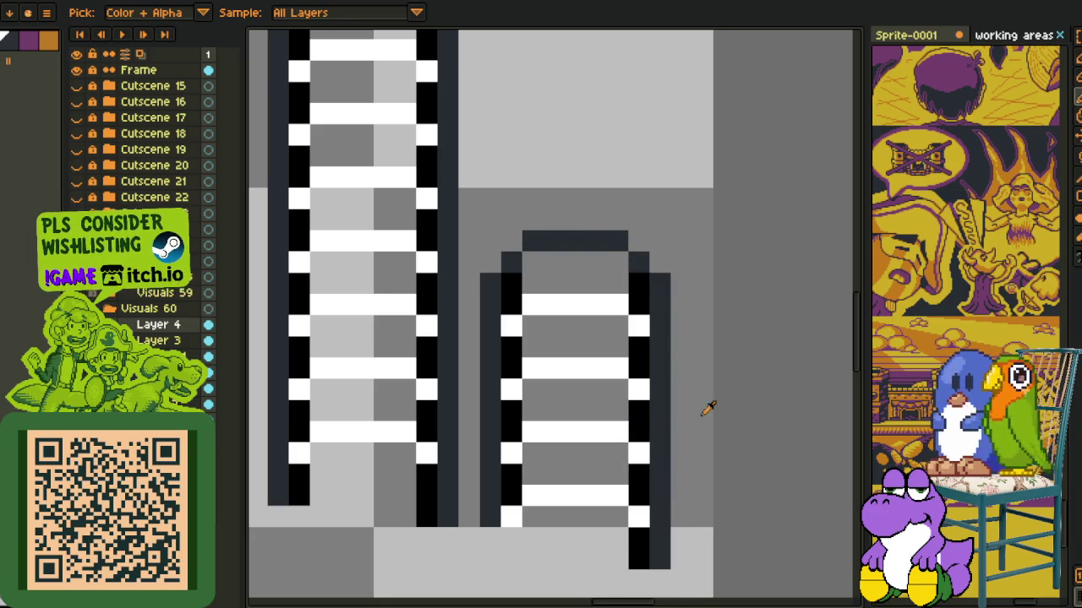
scroll(701, 388, "down", 2)
left_click_drag(663, 275, 645, 245)
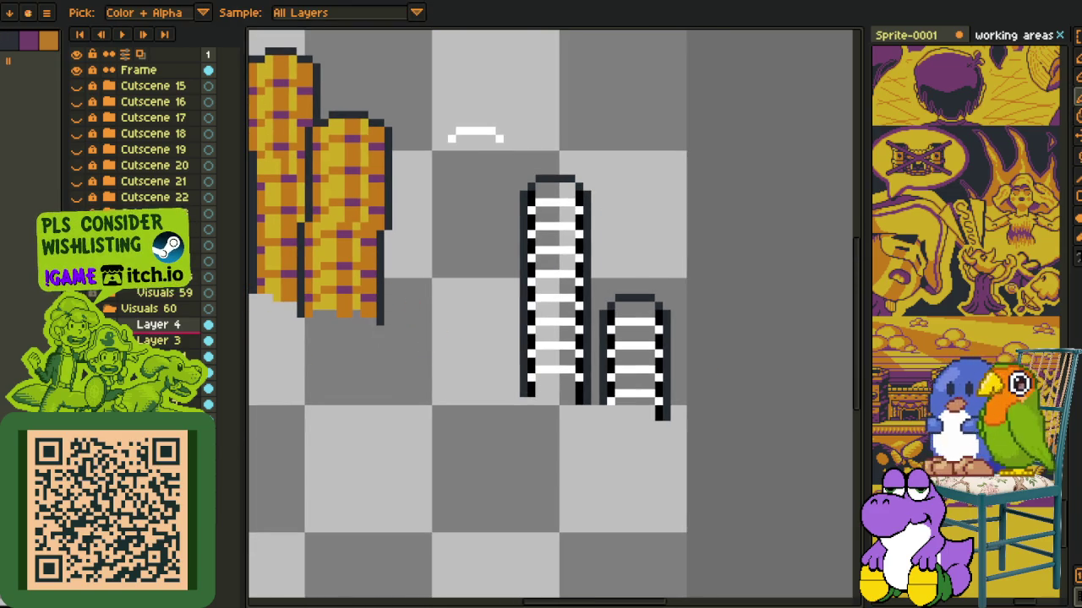
- Add a new layer above Layer 4 and hide the layers panel for canvas room
right_click(158, 324)
left_click(278, 353)
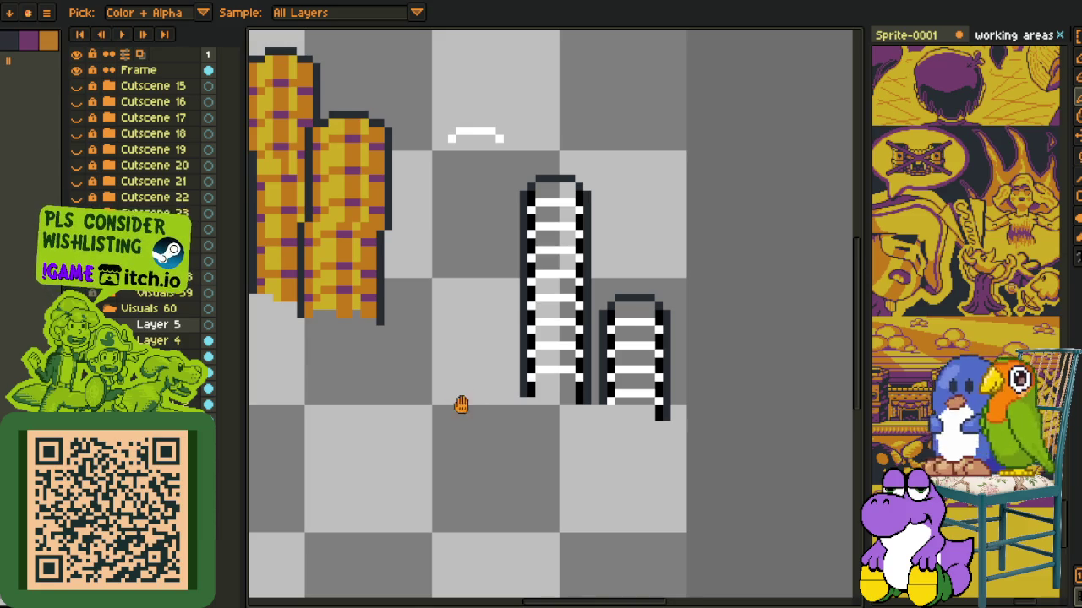
left_click_drag(461, 405, 391, 334)
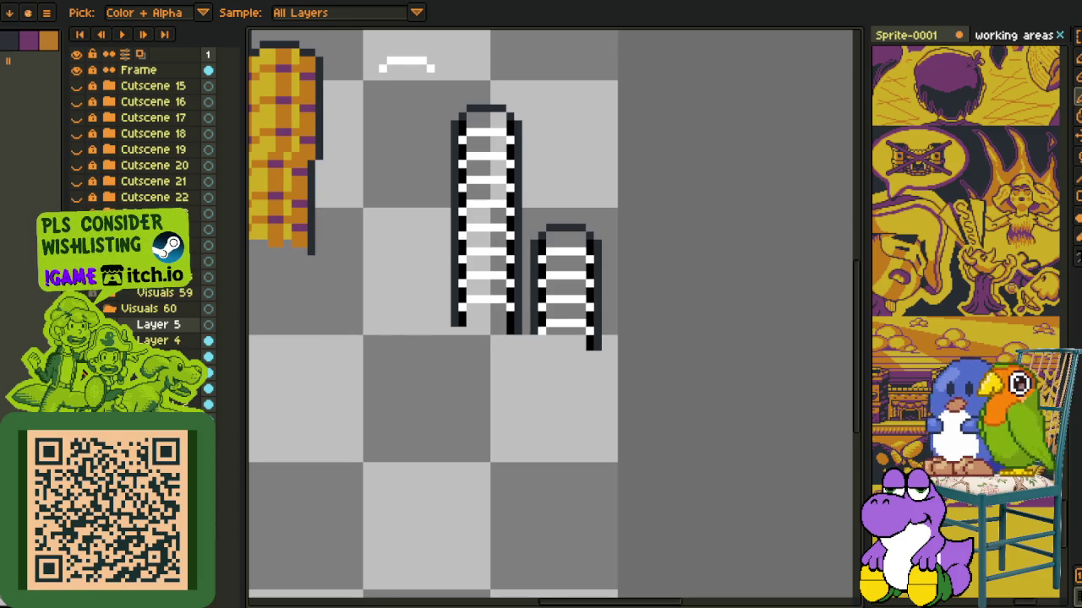
key("Tab")
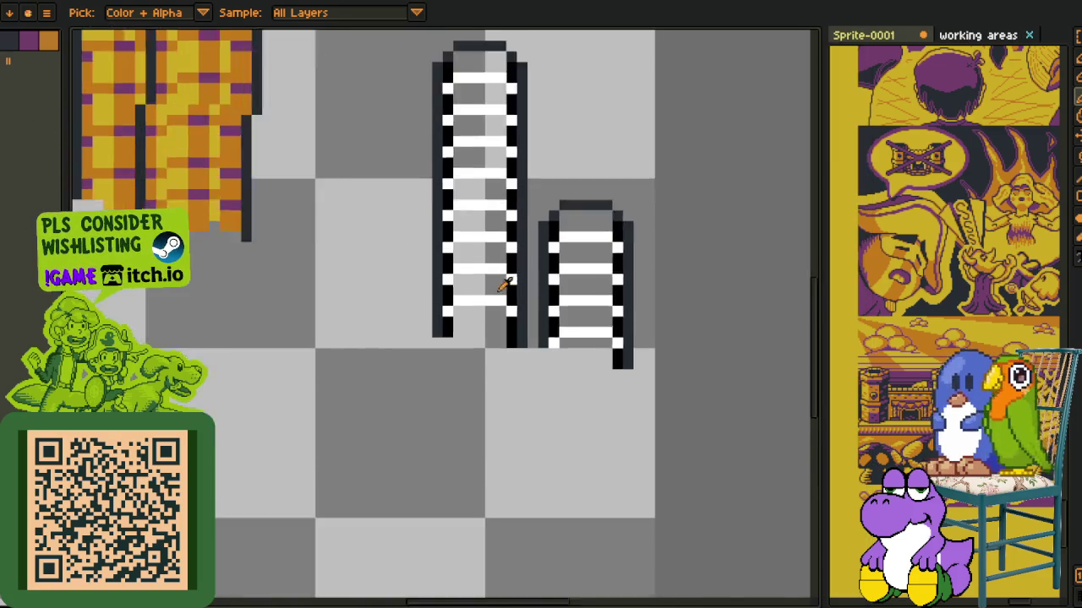
scroll(461, 338, "up", 2)
- Draw red stripes down the tall tower's left side and the small tower
key("b")
left_click_drag(405, 526, 415, 238)
key("ctrl+z")
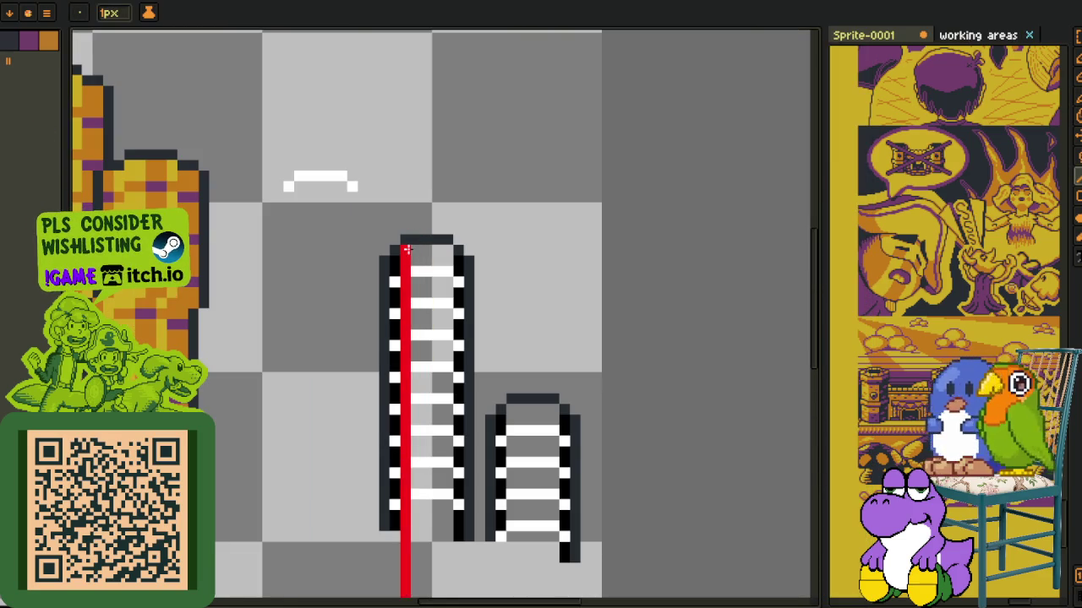
key("ctrl+z")
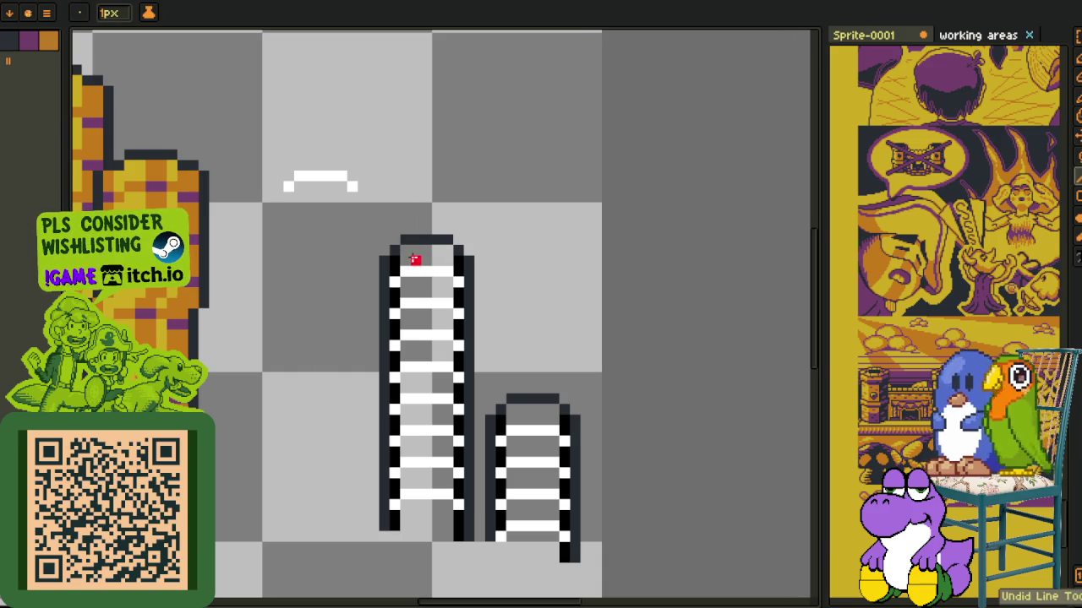
mouse_move(406, 246)
left_mouse_down()
mouse_move(405, 526)
mouse_move(416, 243)
left_mouse_up()
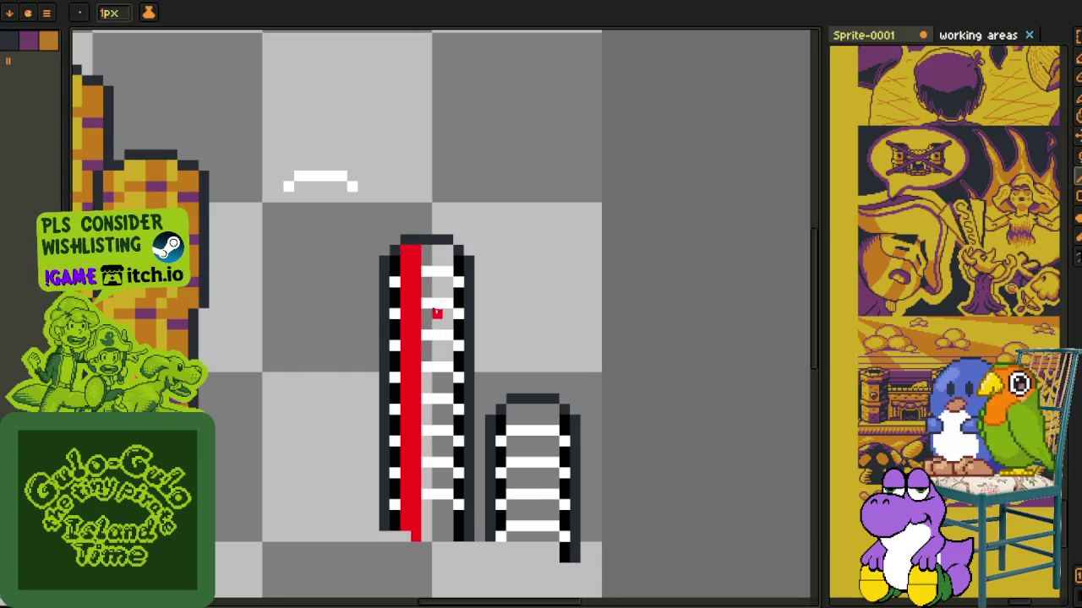
scroll(594, 537, "up", 2)
left_click_drag(486, 345, 471, 515)
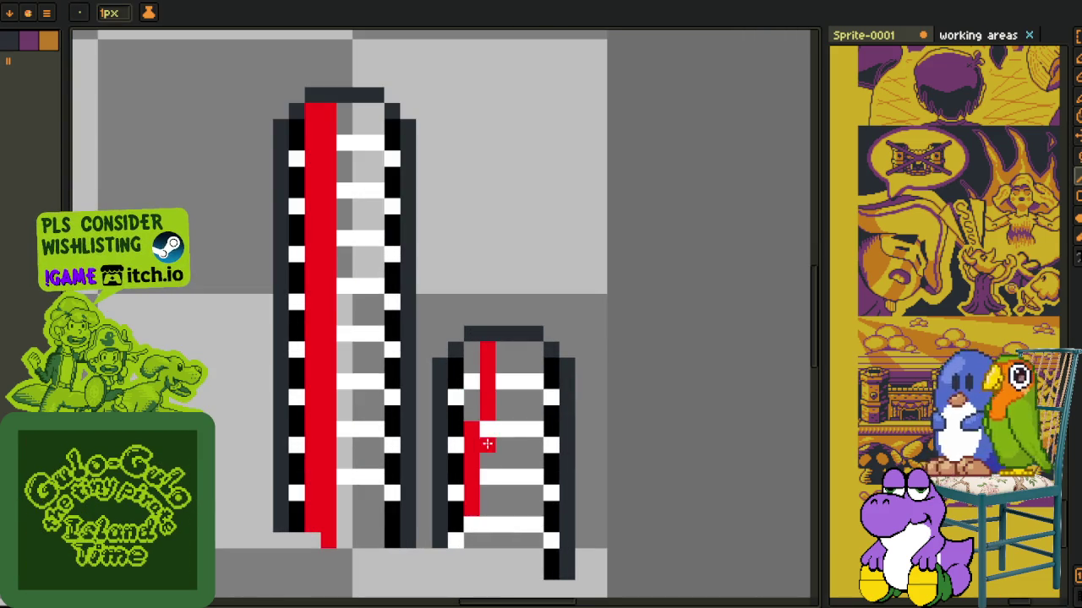
key("ctrl+z")
mouse_move(470, 345)
left_mouse_down()
mouse_move(470, 513)
mouse_move(488, 368)
left_mouse_up()
- Paint a second red stripe down the tall tower and a red column up the shorter one
left_click(335, 101)
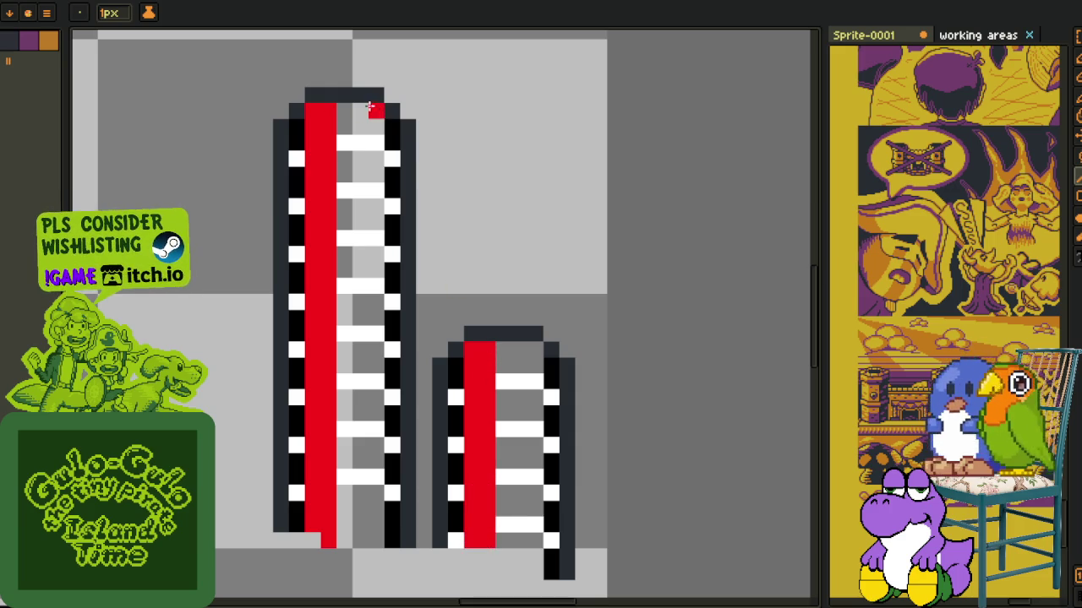
left_click_drag(369, 107, 363, 539)
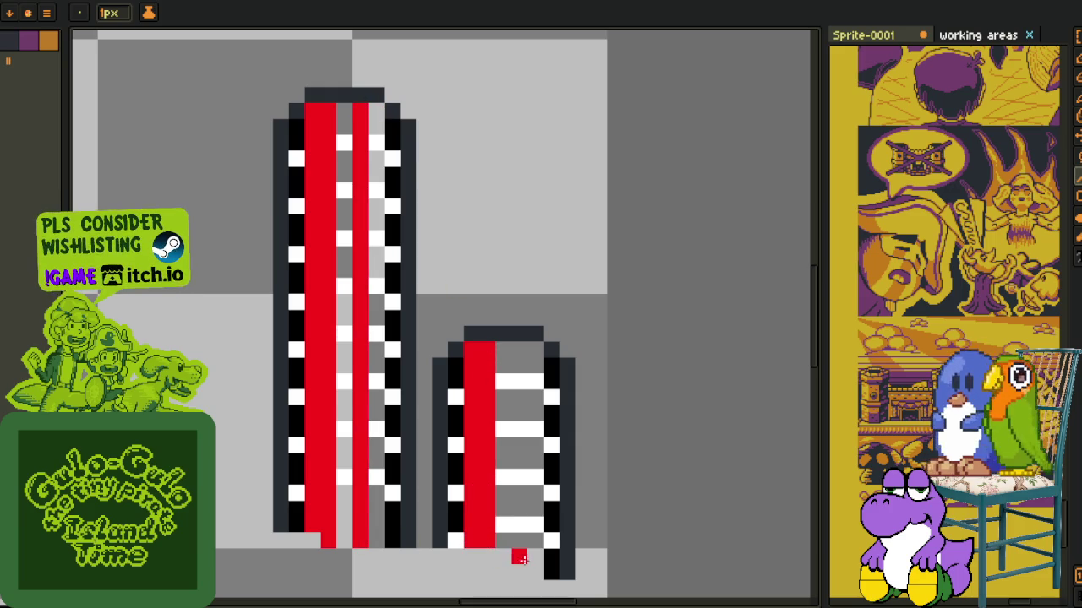
left_click_drag(519, 558, 522, 364)
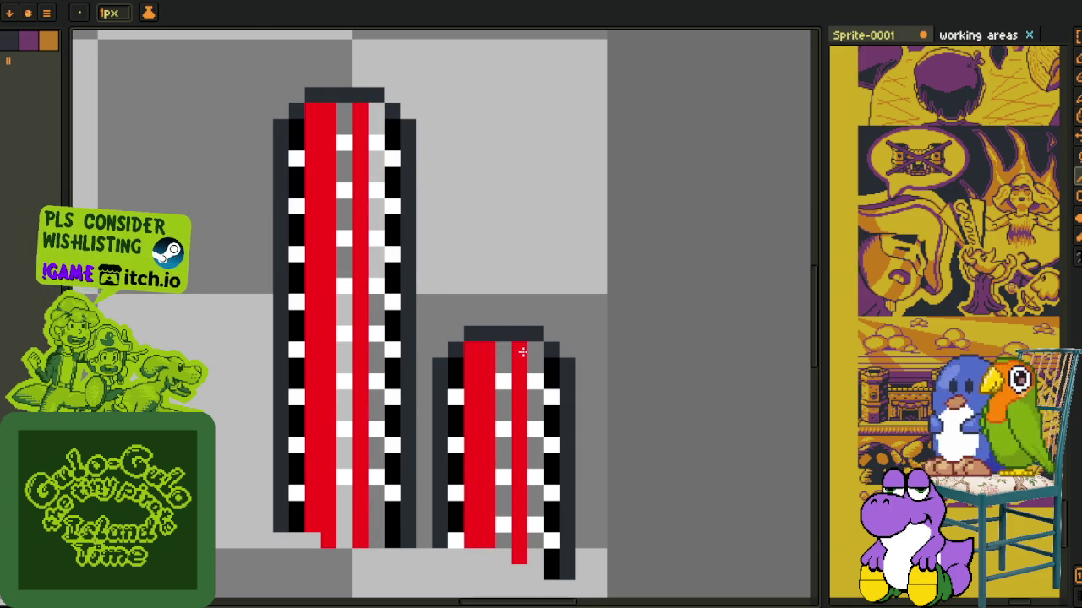
key("i")
scroll(479, 226, "down", 2)
scroll(422, 266, "up", 1)
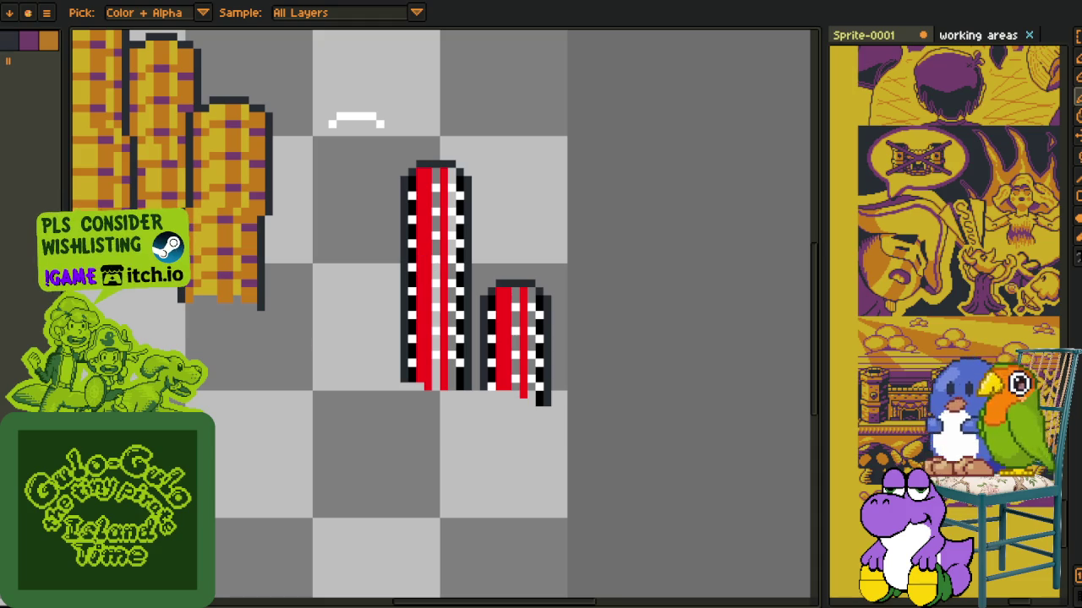
- Make the towers' reds pinker with Replace Color, then save the sprite
key("shift+r")
left_click(418, 474)
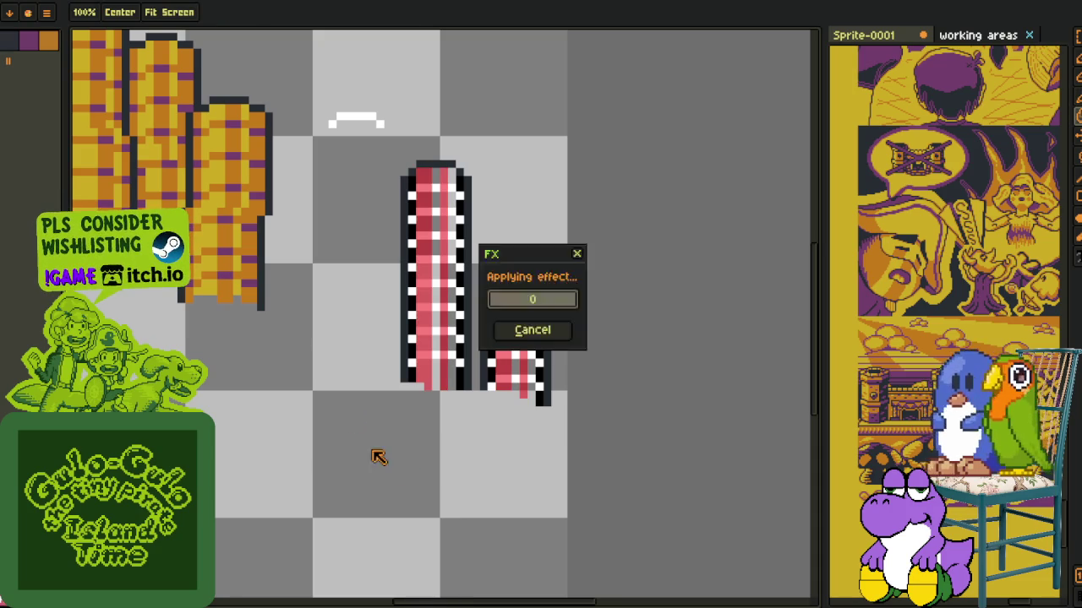
scroll(218, 239, "up", 3)
key("v")
key("ctrl+s")
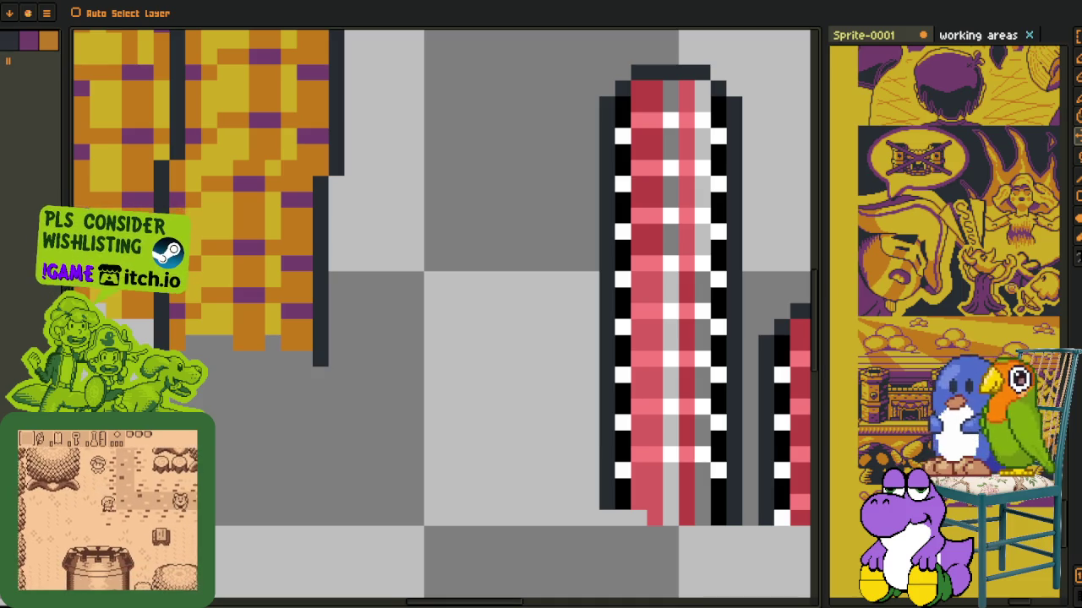
- Sample the gold colour and fill the dark red cells at the tall tower's base
key("i")
left_click_drag(659, 425, 480, 352)
key("g")
left_click(476, 414)
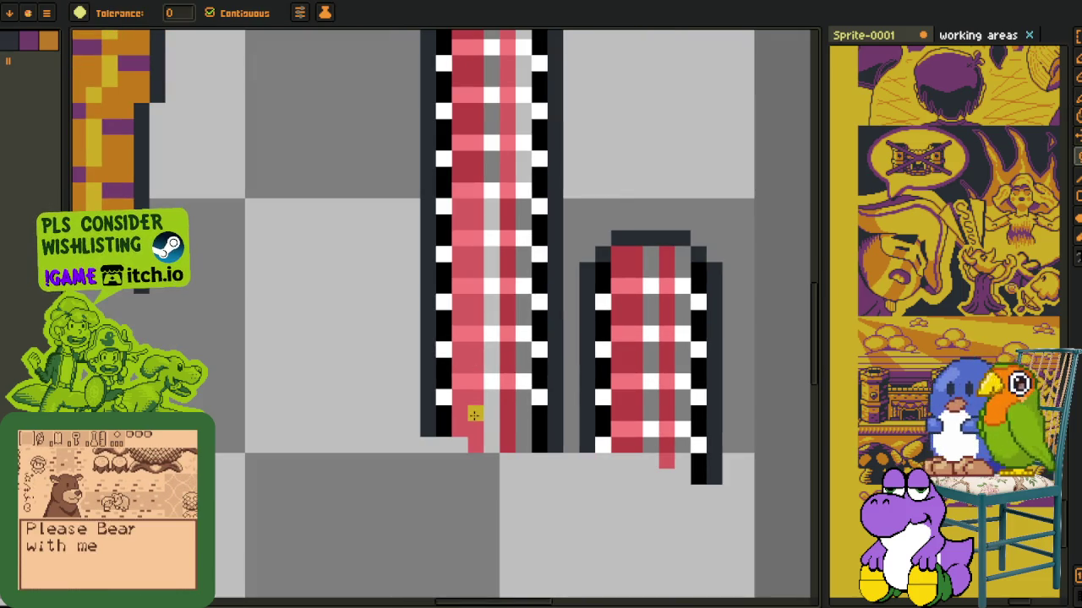
left_click(467, 431)
left_click(507, 423)
- Fill the remaining dark red cells up to the tall tower's top with gold
left_click(507, 350)
left_click(467, 358)
left_click(467, 311)
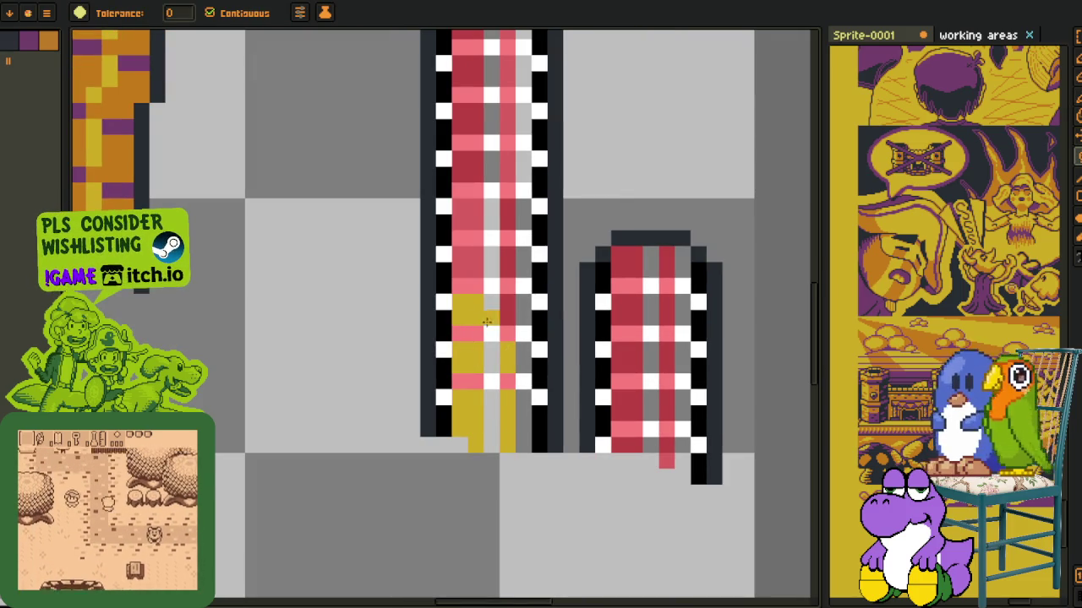
left_click(507, 306)
left_click(467, 254)
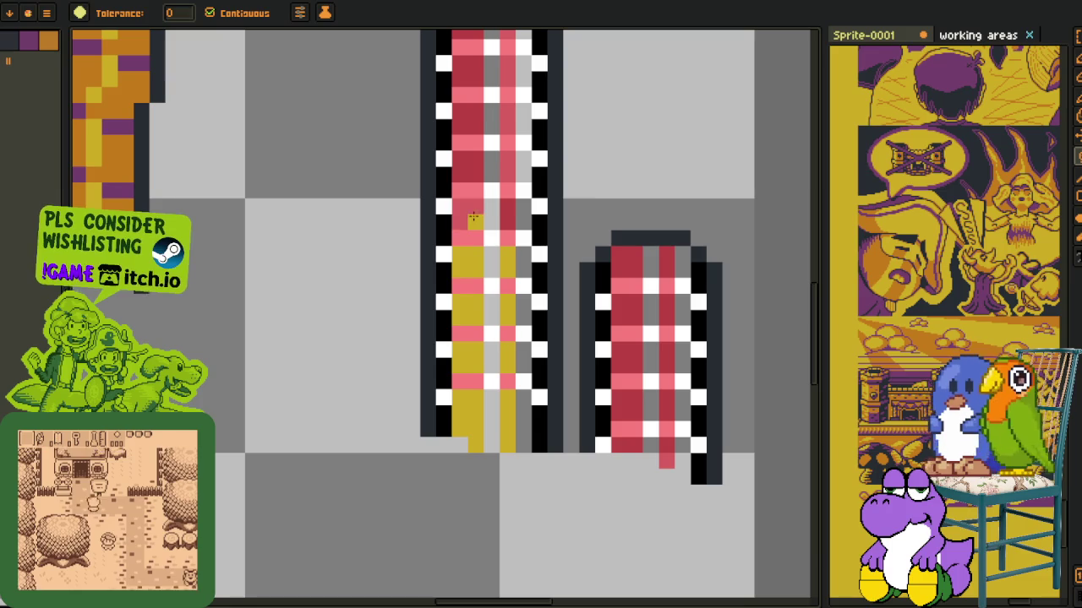
left_click(468, 206)
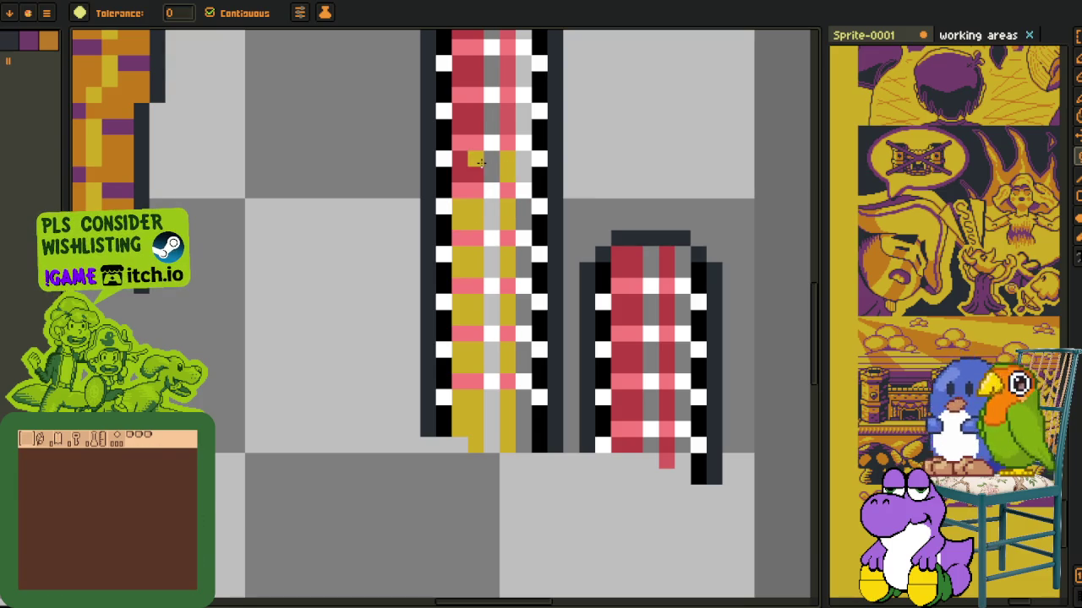
left_click_drag(470, 99, 434, 248)
left_click(470, 226)
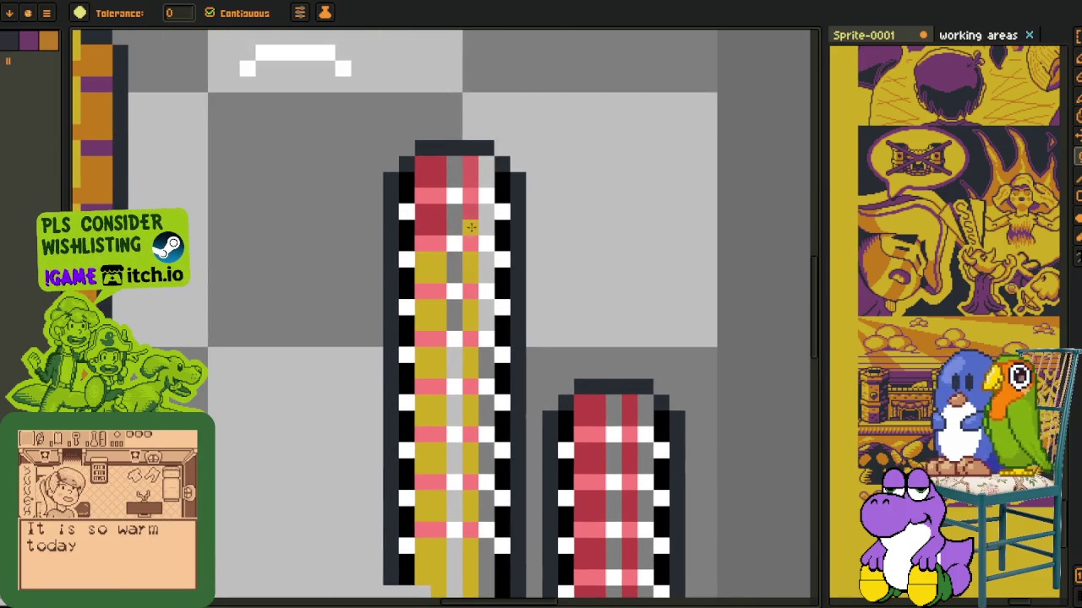
left_click(437, 223)
left_click(433, 173)
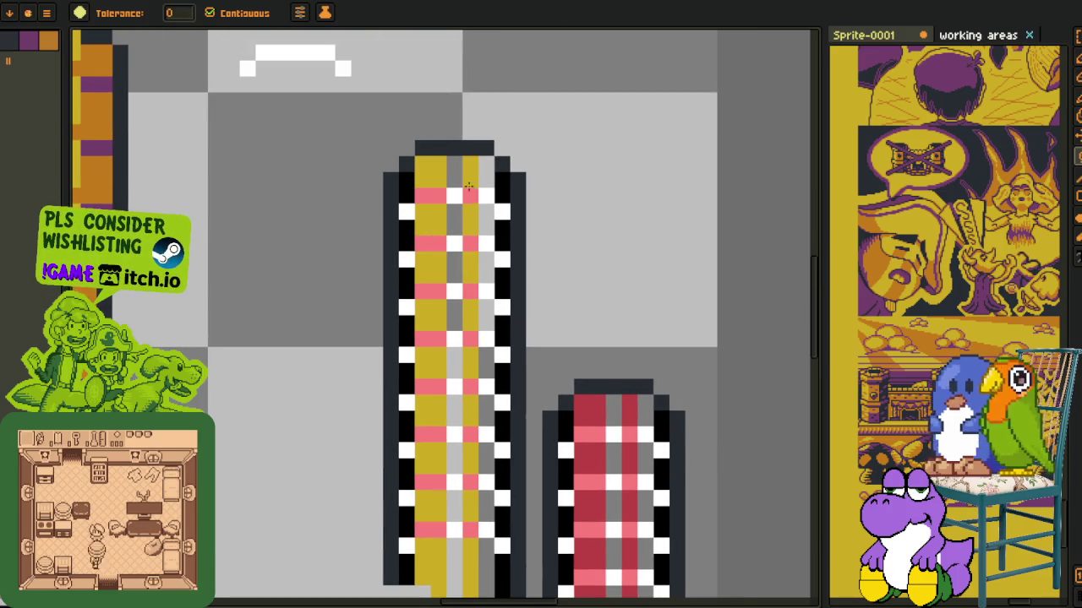
- Fill the shorter tower's dark red cells and top red cells with gold
scroll(582, 386, "down", 3)
scroll(583, 387, "right", 1)
scroll(582, 387, "up", 1)
left_click(513, 458)
left_click(497, 380)
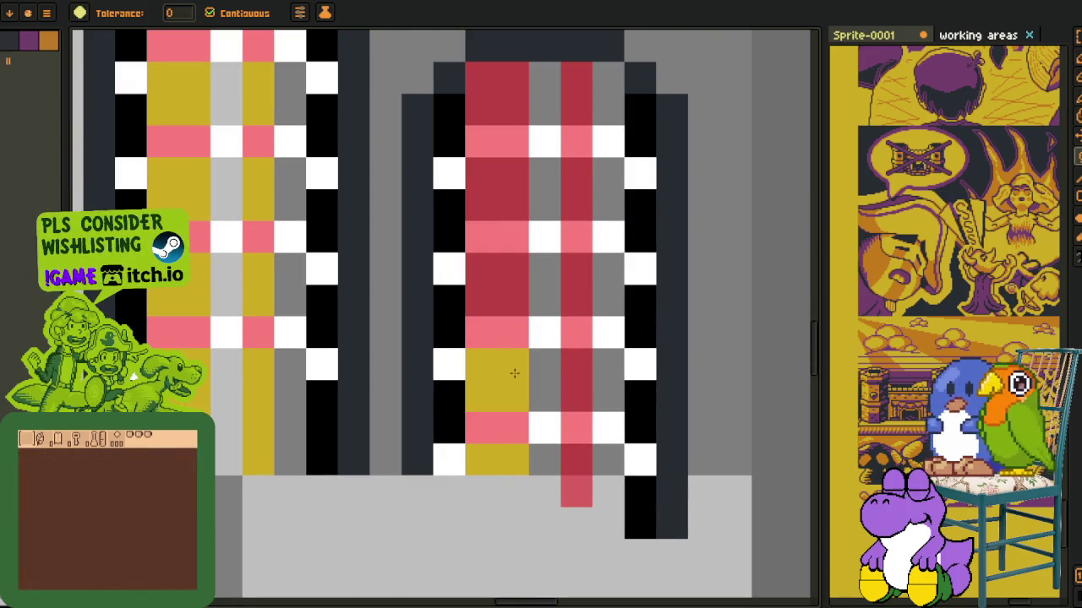
left_click(506, 245)
left_click(507, 190)
left_click(545, 109)
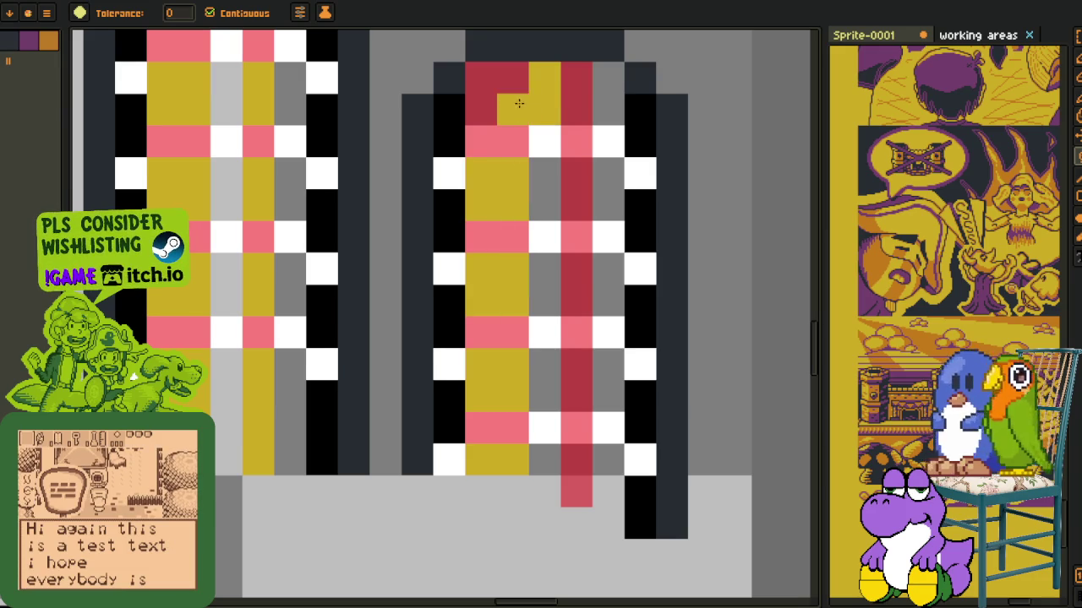
left_click(507, 94)
- Fill the remaining red cells down the shorter tower's right column with gold
left_click(576, 110)
left_click(576, 206)
left_click(576, 173)
left_click(576, 269)
left_click(576, 332)
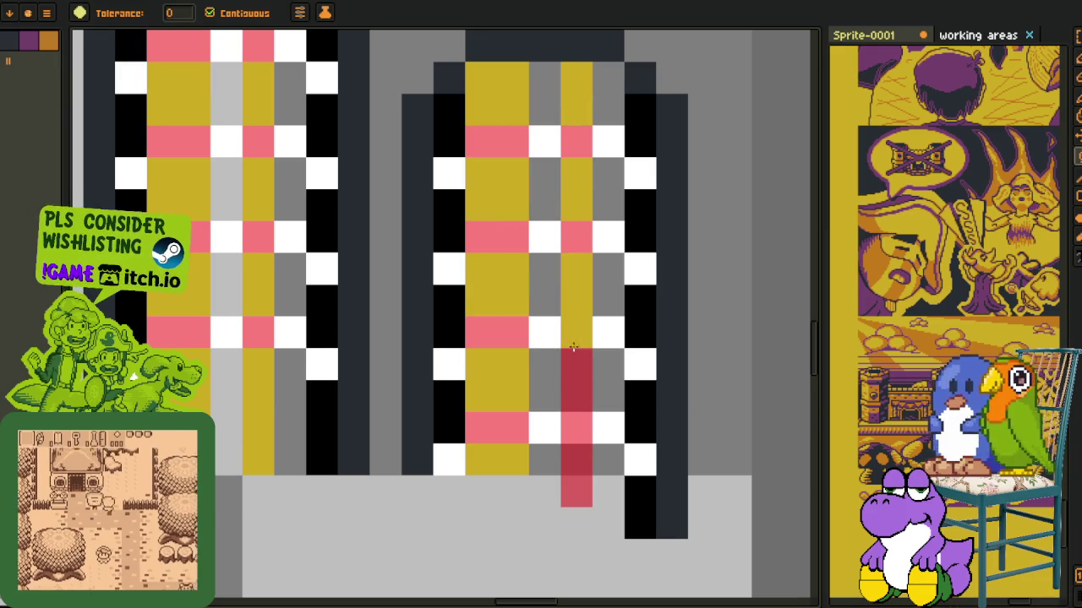
left_click(576, 364)
left_click(576, 405)
left_click(576, 448)
scroll(576, 448, "down", 2)
key("i")
scroll(338, 381, "down", 1)
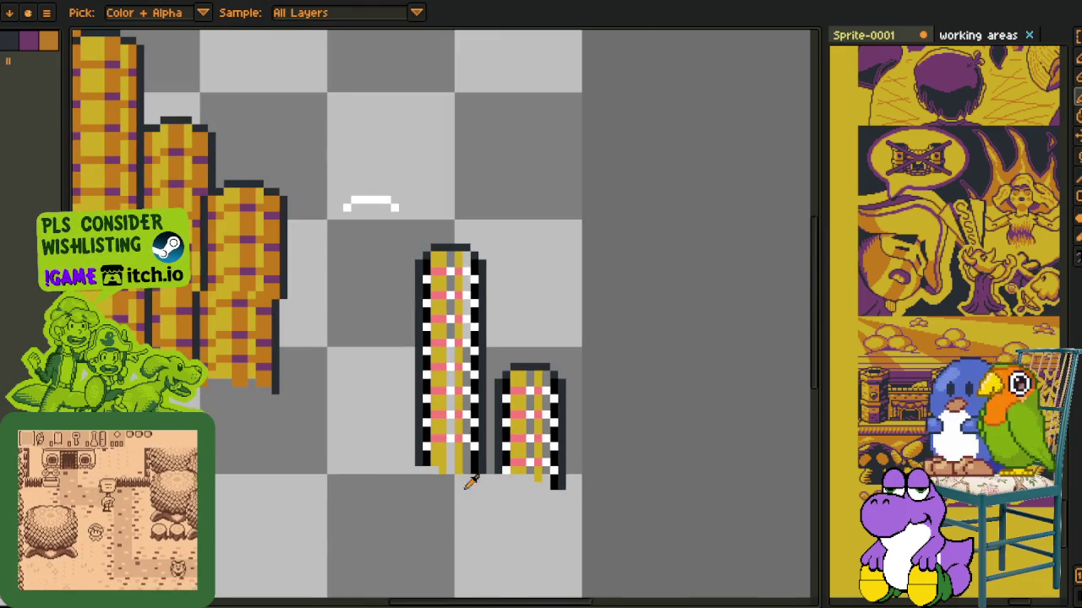
scroll(264, 349, "up", 1)
- Draw a short orange pencil stroke at the tall tower's base
key("h")
left_click_drag(552, 413, 443, 375)
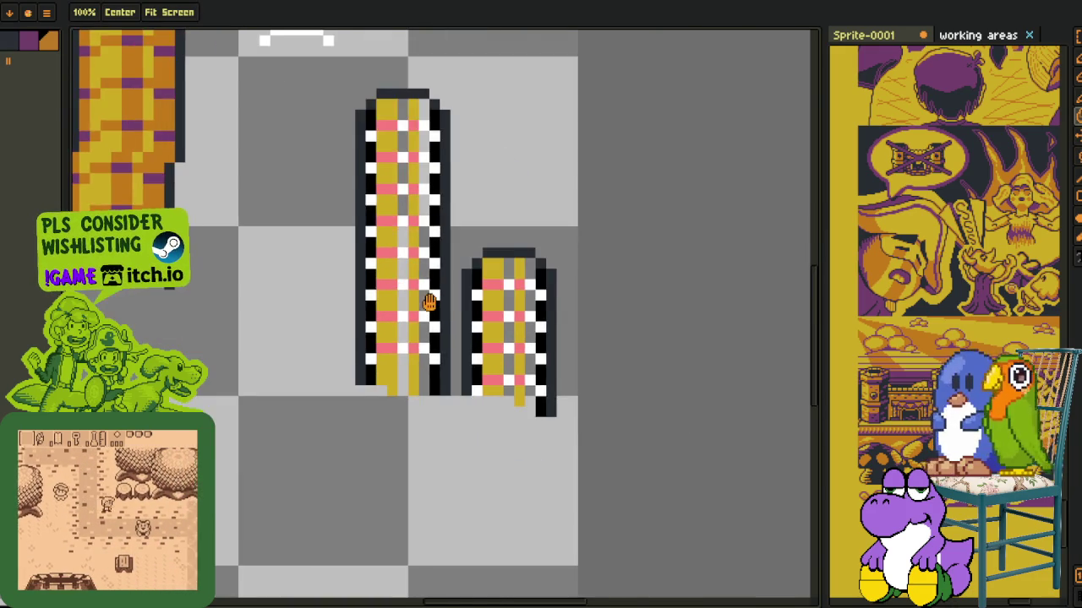
scroll(444, 375, "up", 2)
key("b")
left_click_drag(367, 505, 374, 445)
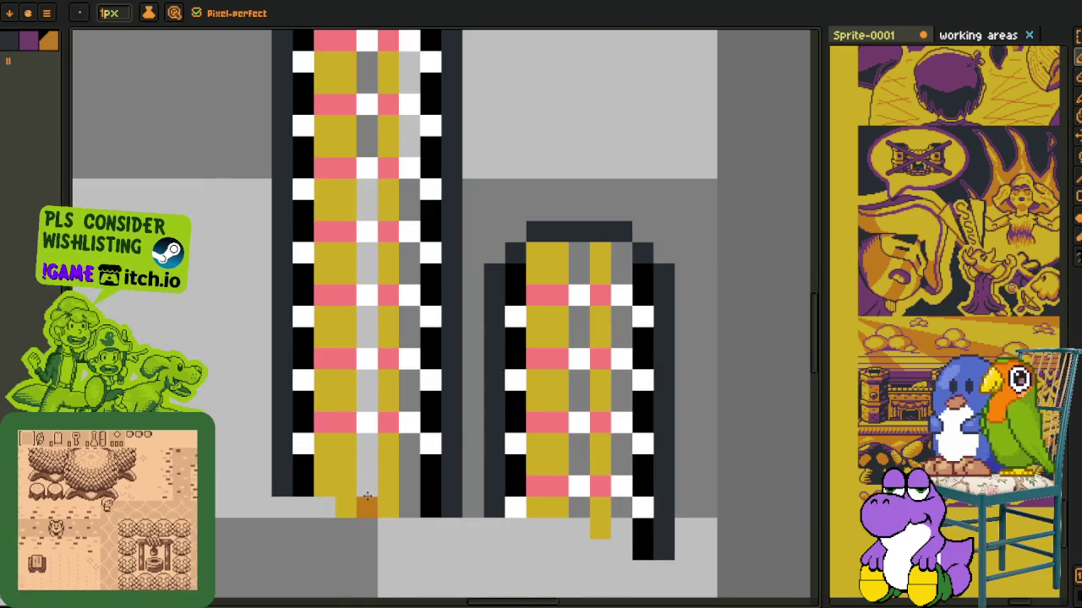
- Fill the grey cells up the tall tower's column with orange
key("g")
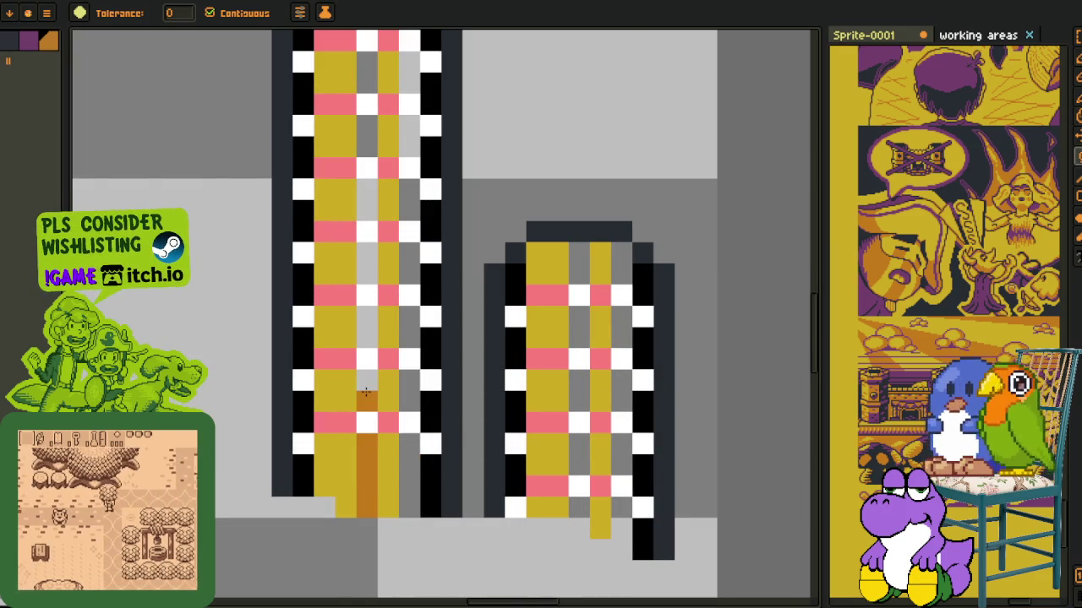
left_click(366, 380)
left_click(365, 338)
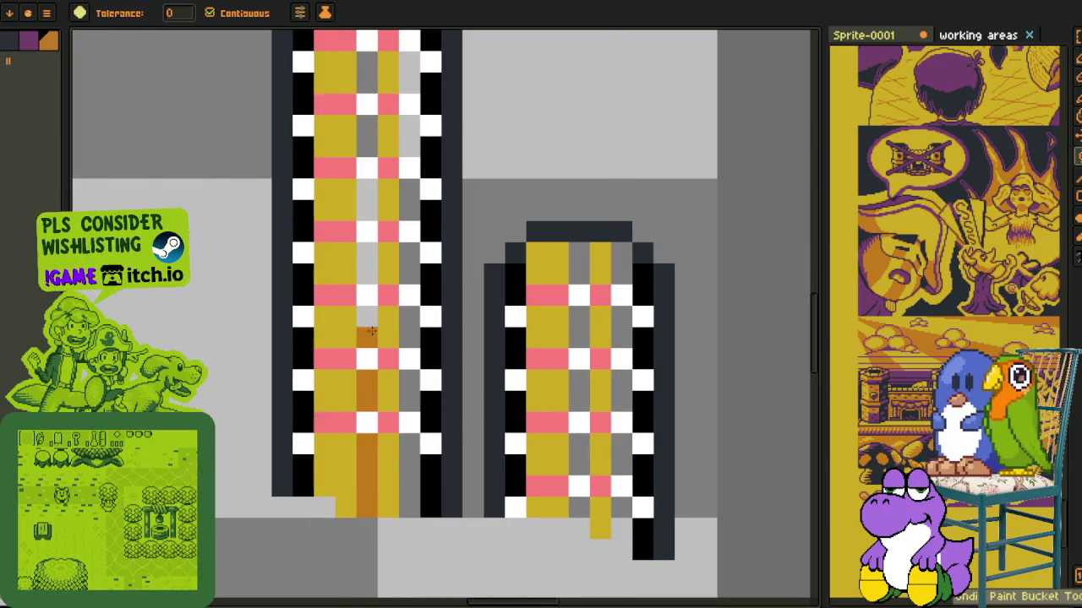
left_click(365, 317)
left_click(364, 273)
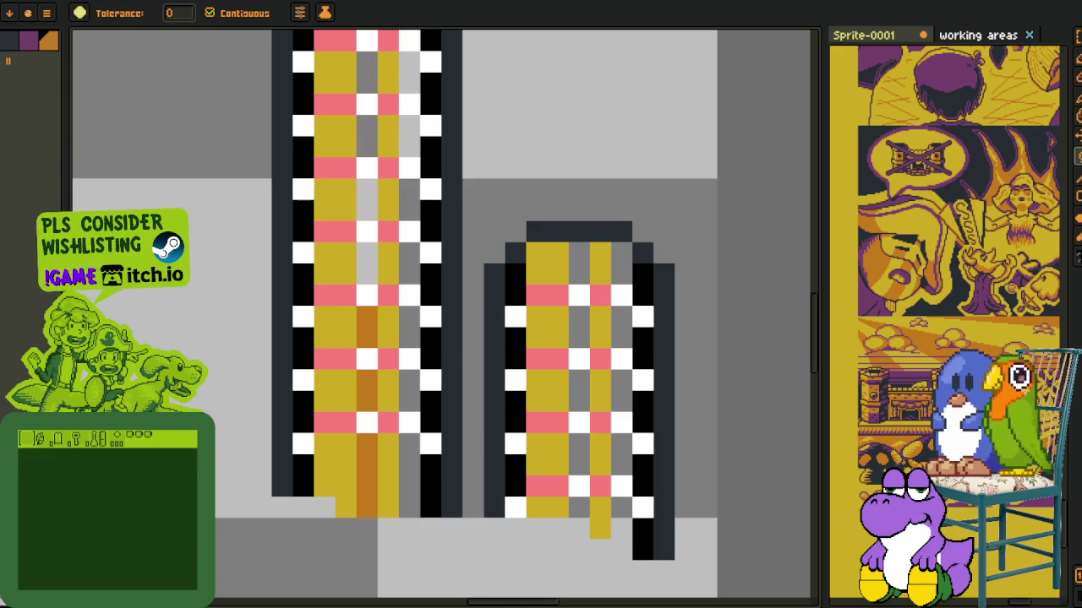
key("i")
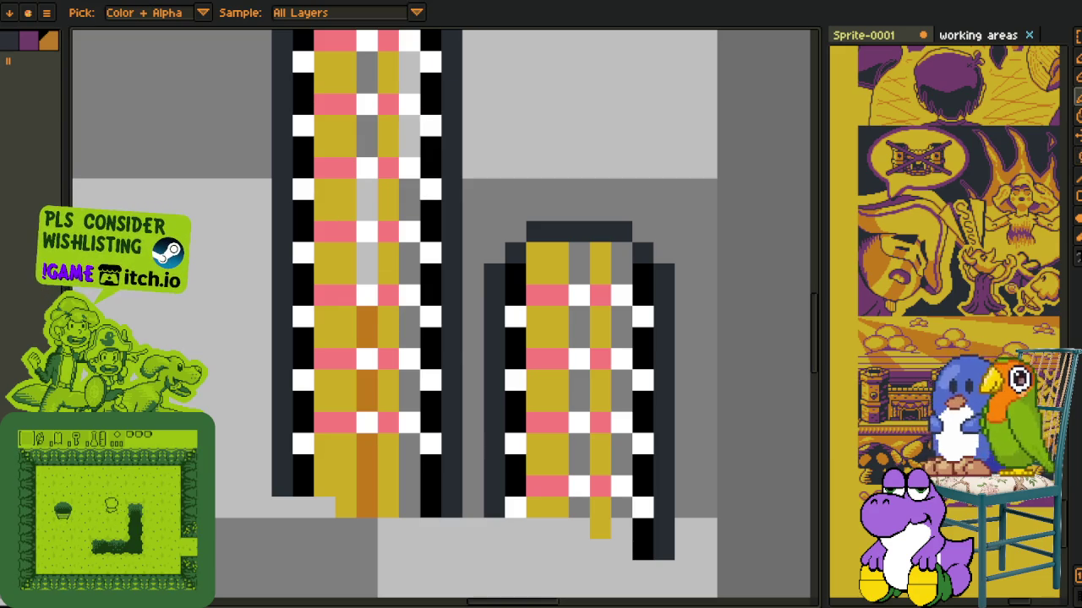
key("g")
left_click(366, 262)
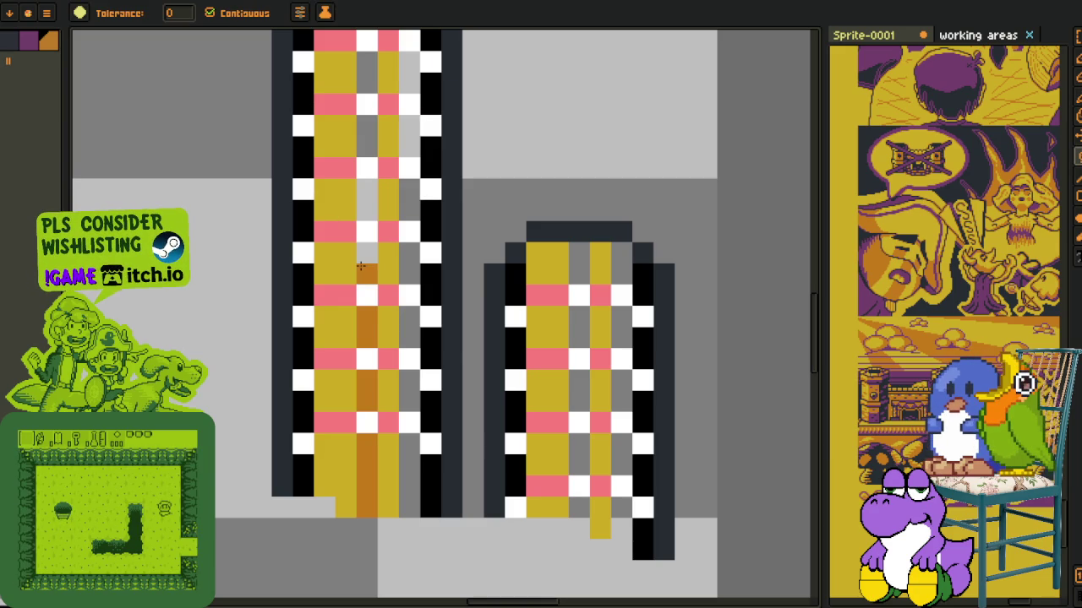
left_click(362, 210)
left_click(366, 188)
left_click(366, 135)
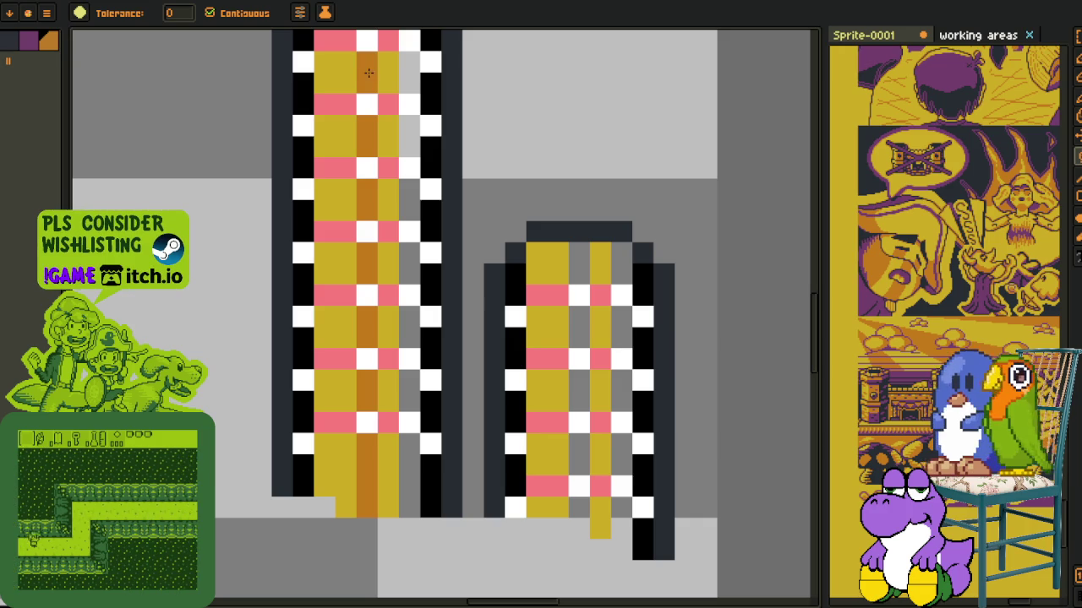
left_click(368, 71)
scroll(355, 127, "up", 5)
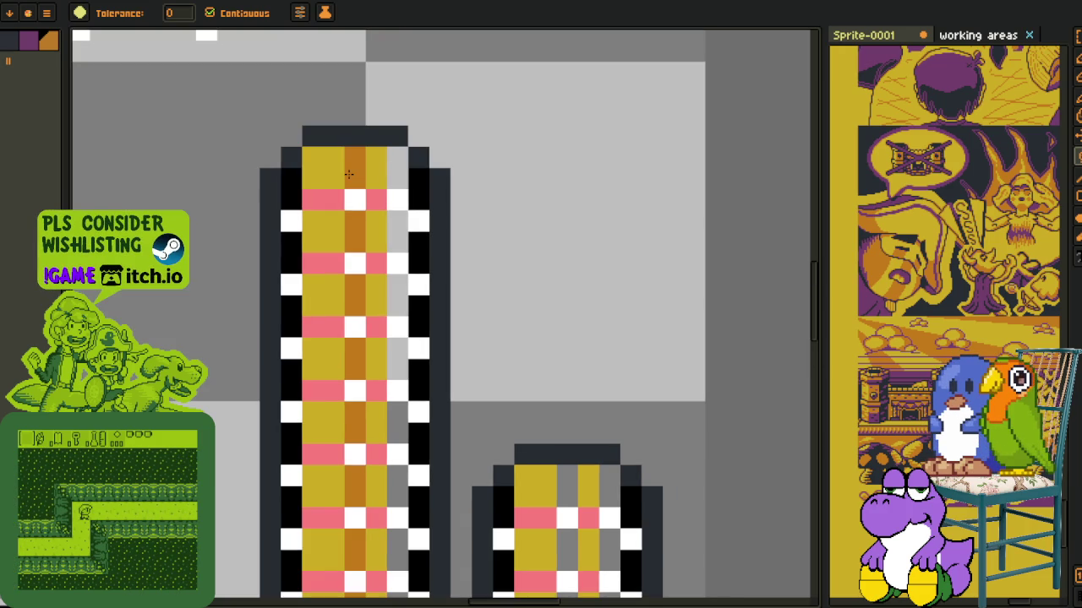
- Fill the black checker cells on the tall tower's left edge with orange
key("m")
left_click_drag(299, 547, 341, 272)
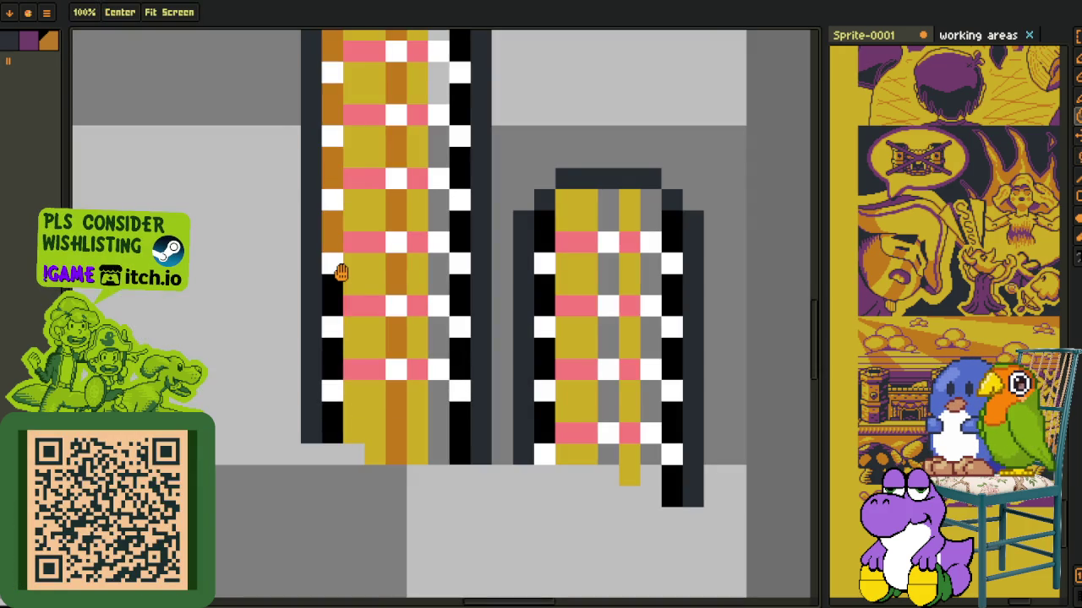
key("g")
left_click(332, 292)
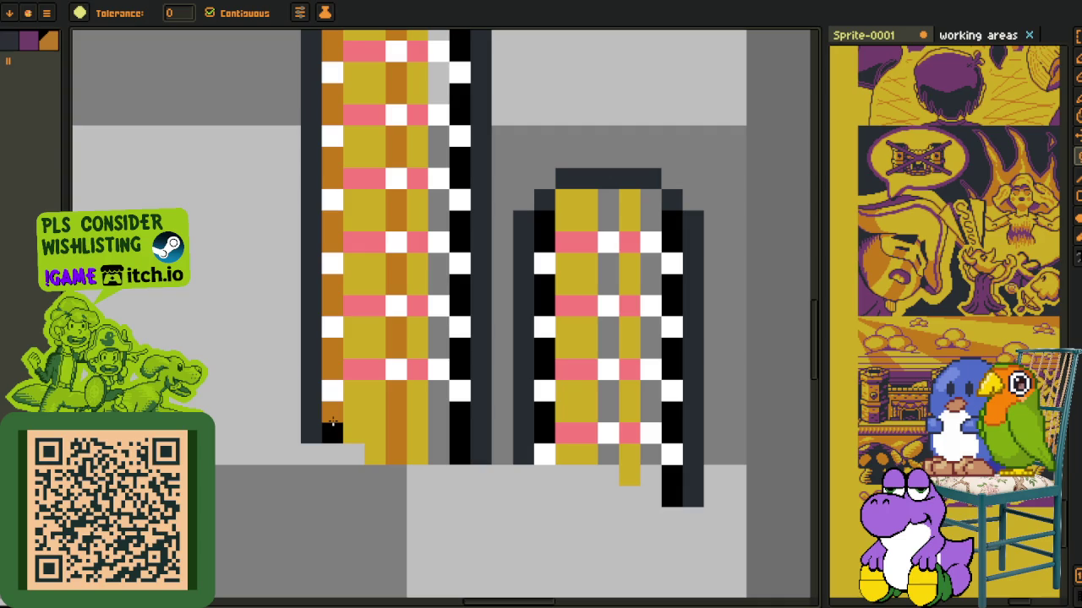
left_click(332, 425)
left_click(459, 355)
left_click(459, 431)
left_click(440, 475)
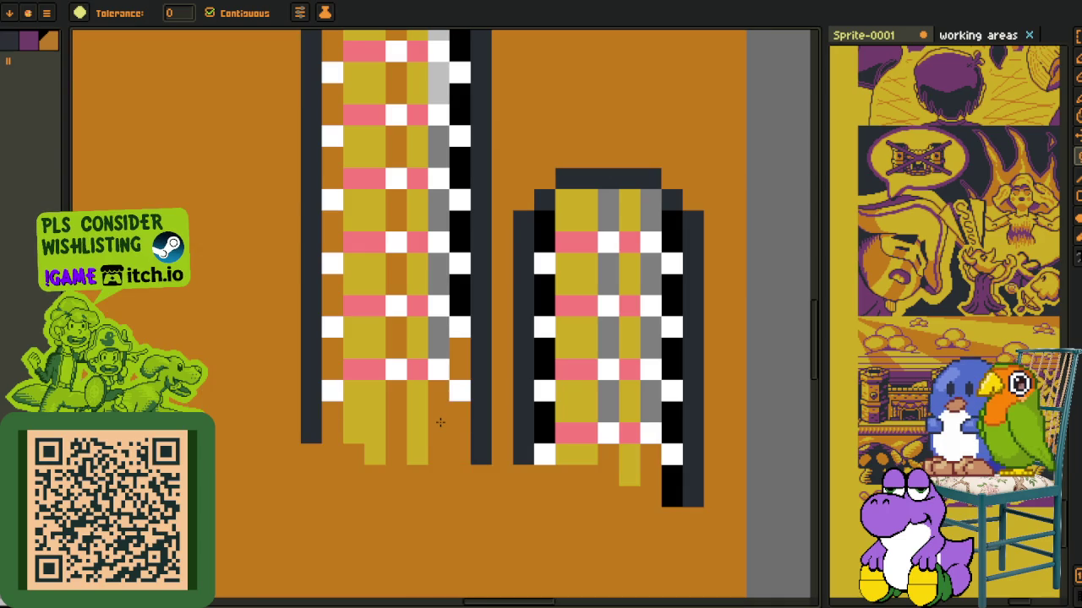
- Undo the accidental orange background fill, then fill the tower's right-side cells orange
key("ctrl+z")
key("m")
key("g")
left_click(459, 285)
left_click(459, 305)
left_click(454, 244)
left_click(457, 222)
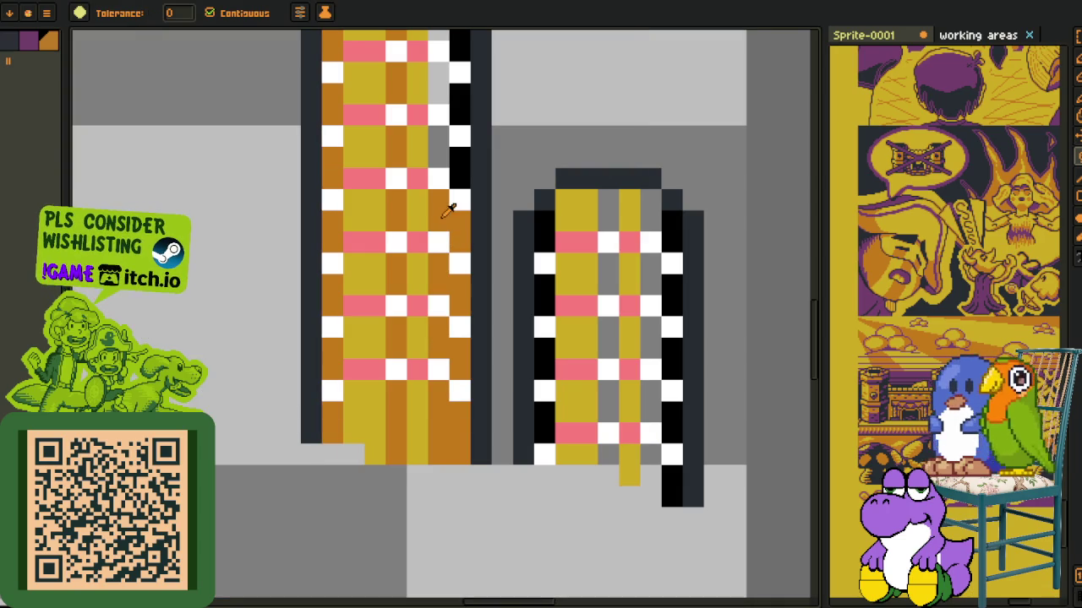
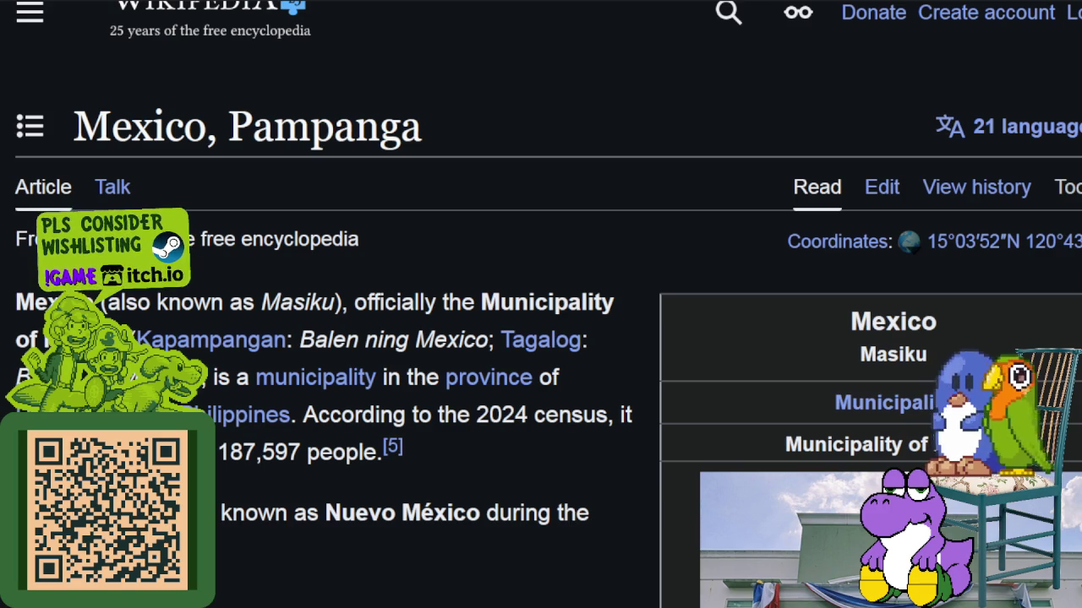
- Select and then deselect text in the Etymology paragraph
scroll(535, 423, "down", 5)
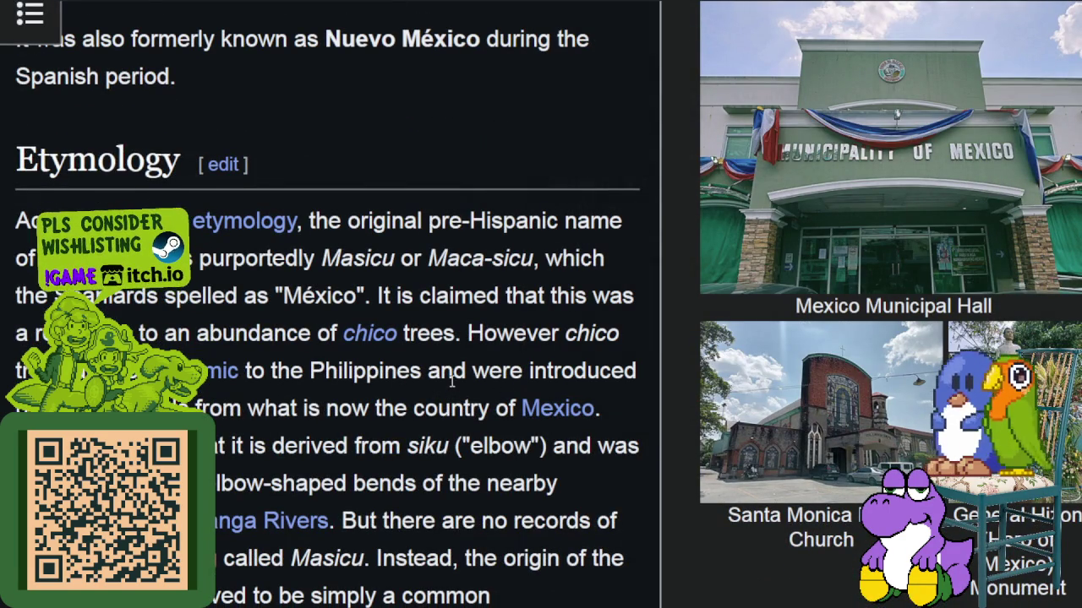
scroll(456, 375, "down", 3)
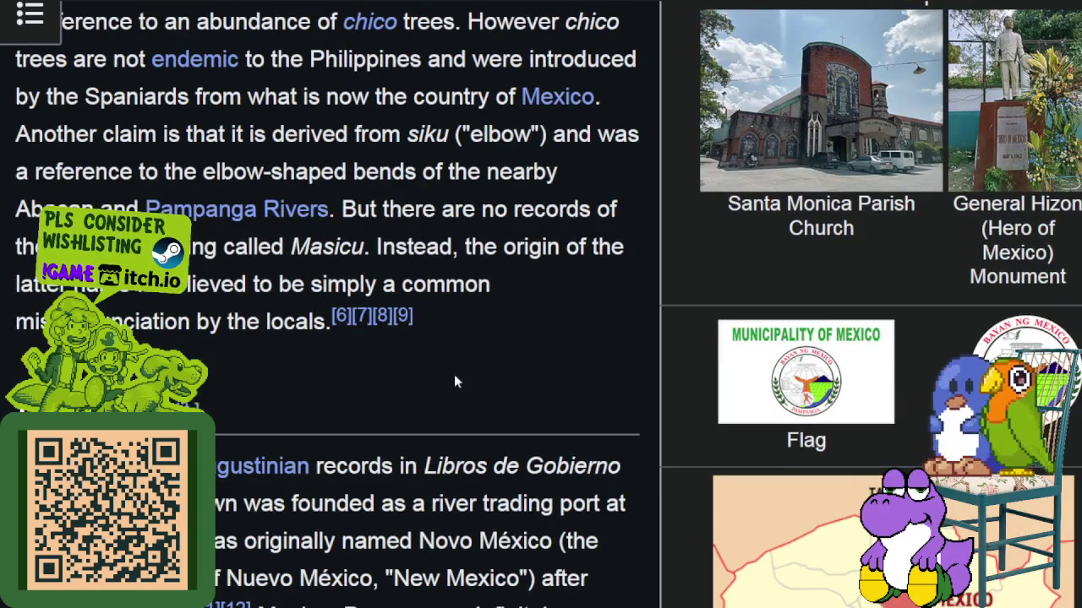
scroll(454, 380, "up", 2)
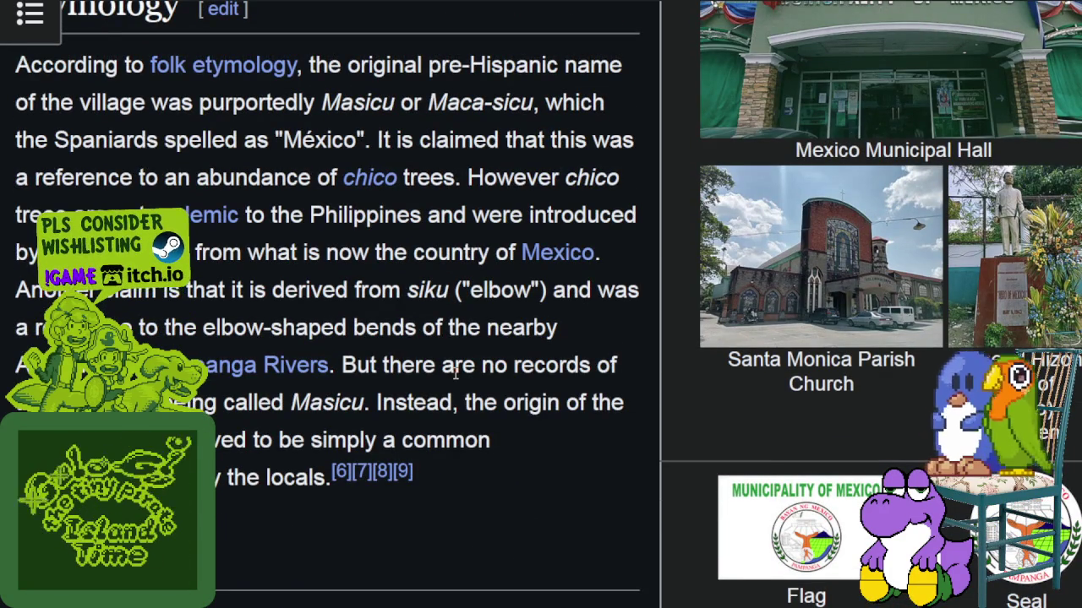
left_click_drag(76, 64, 436, 372)
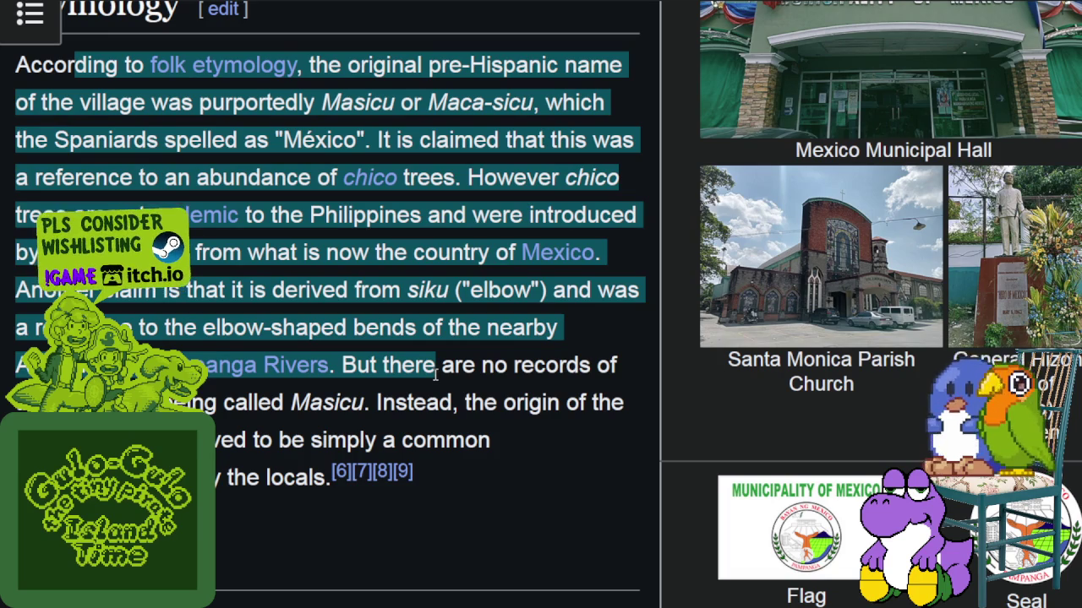
left_click(226, 151)
left_click_drag(132, 64, 338, 103)
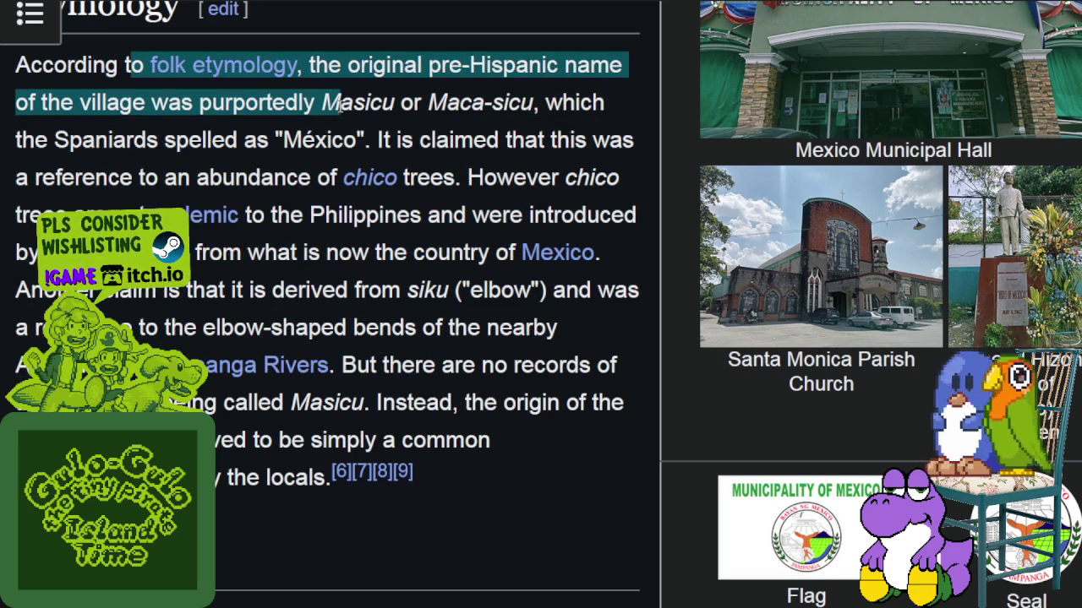
left_click(454, 102)
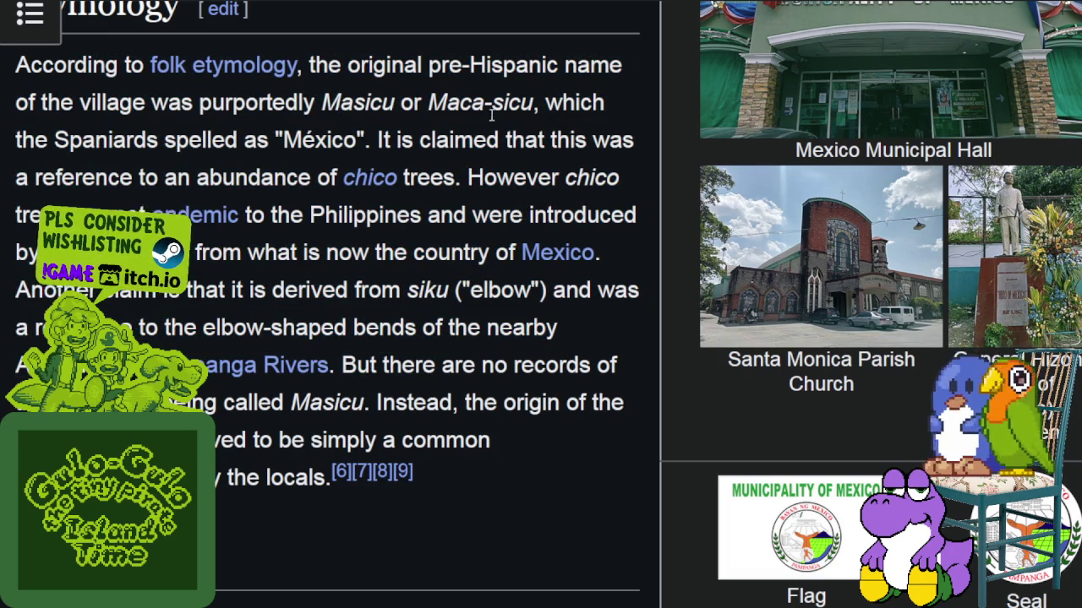
- Bucket-fill the tall coin column's right-edge pixels orange from bottom to top
scroll(486, 131, "down", 3)
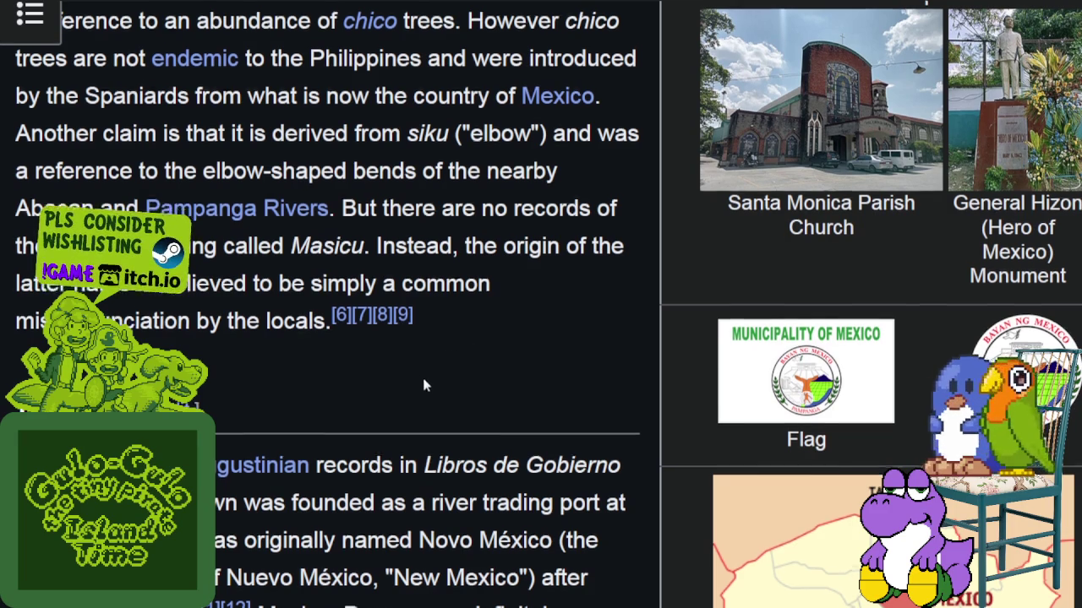
scroll(422, 374, "down", 3)
scroll(448, 343, "up", 5)
scroll(450, 330, "up", 6)
scroll(450, 329, "up", 7)
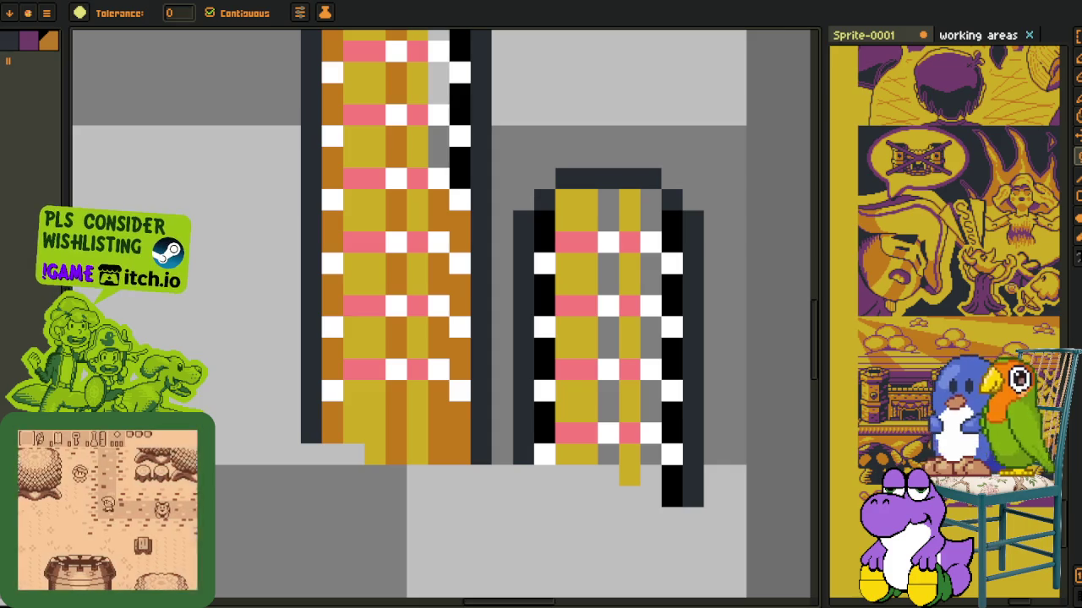
scroll(513, 334, "down", 1)
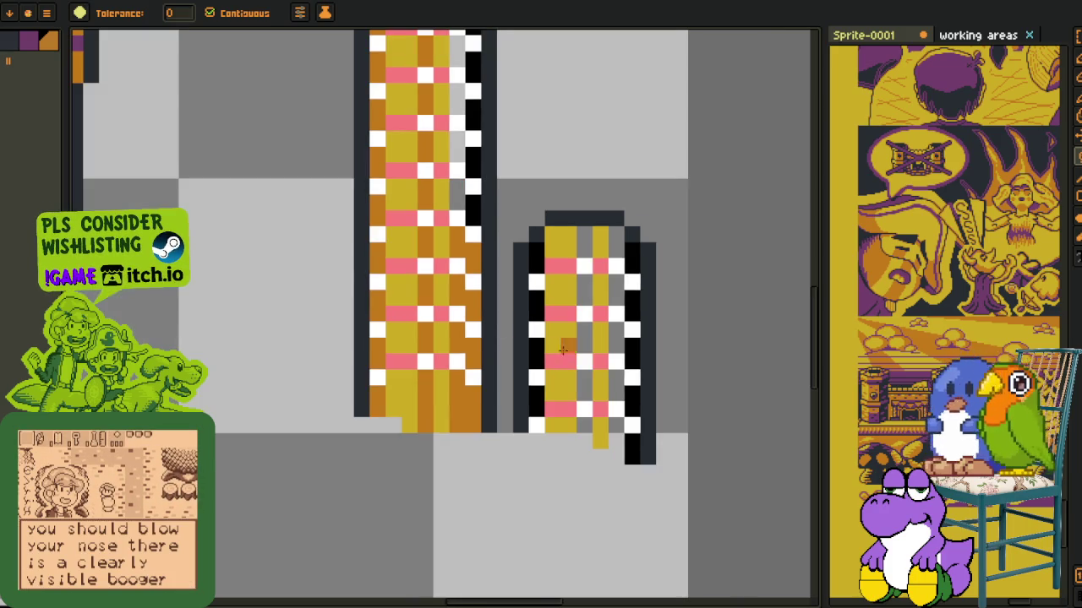
scroll(464, 304, "up", 1)
scroll(439, 397, "up", 3)
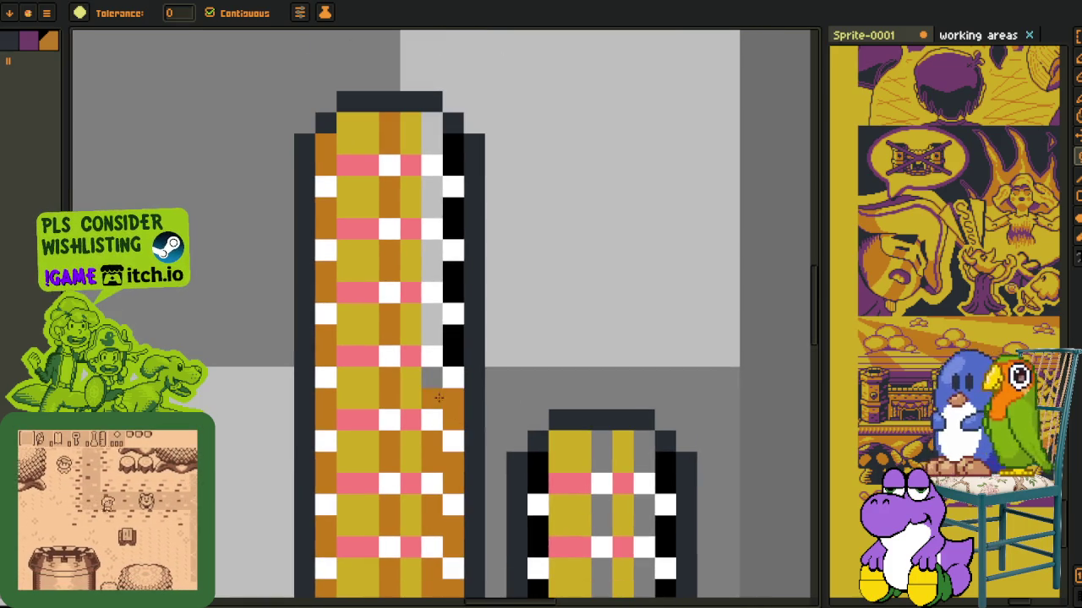
left_click(452, 346)
left_click(431, 312)
left_click(449, 289)
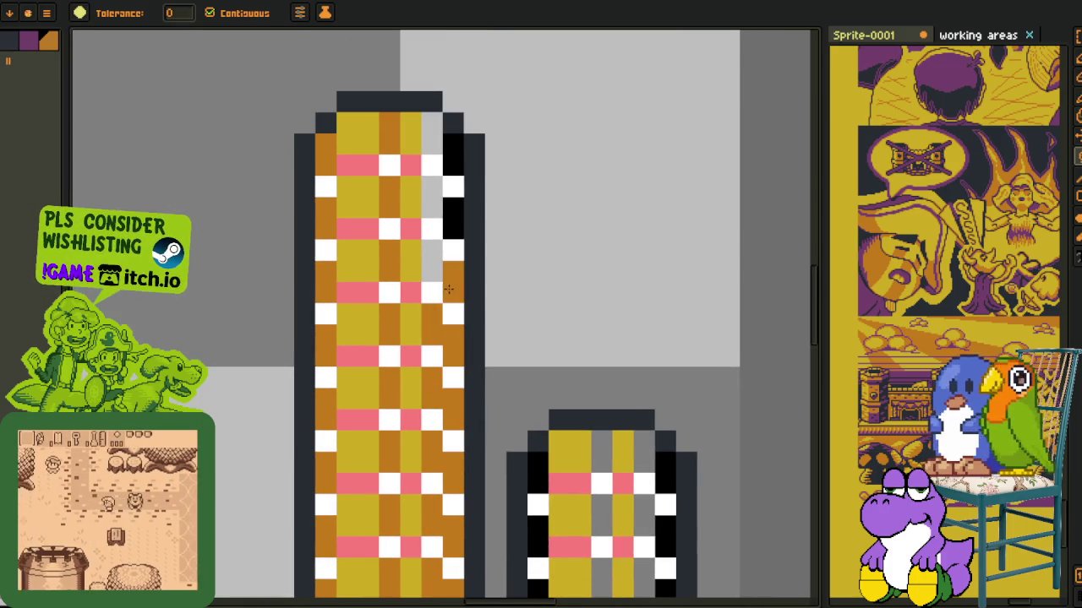
left_click(430, 250)
left_click(452, 229)
left_click(452, 207)
left_click(431, 207)
left_click(431, 186)
left_click(452, 155)
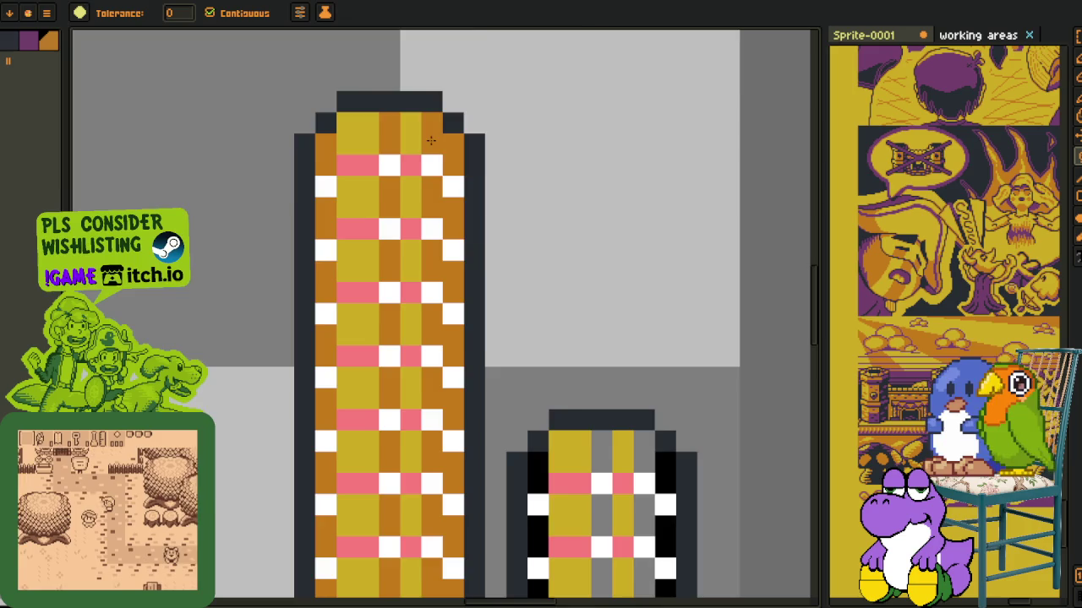
- Fill the short column's black edge pixels orange, undoing one stray fill
scroll(473, 338, "down", 2)
scroll(520, 481, "up", 3)
left_click(482, 438)
left_click(482, 469)
left_click(450, 374)
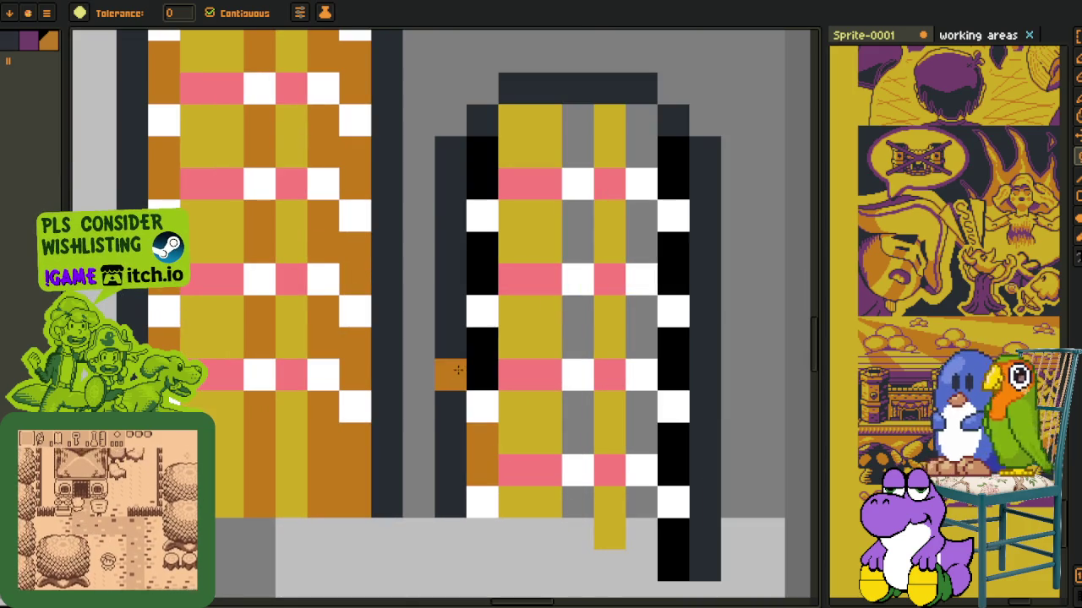
key("ctrl+z")
left_click(482, 372)
left_click(482, 271)
left_click(481, 165)
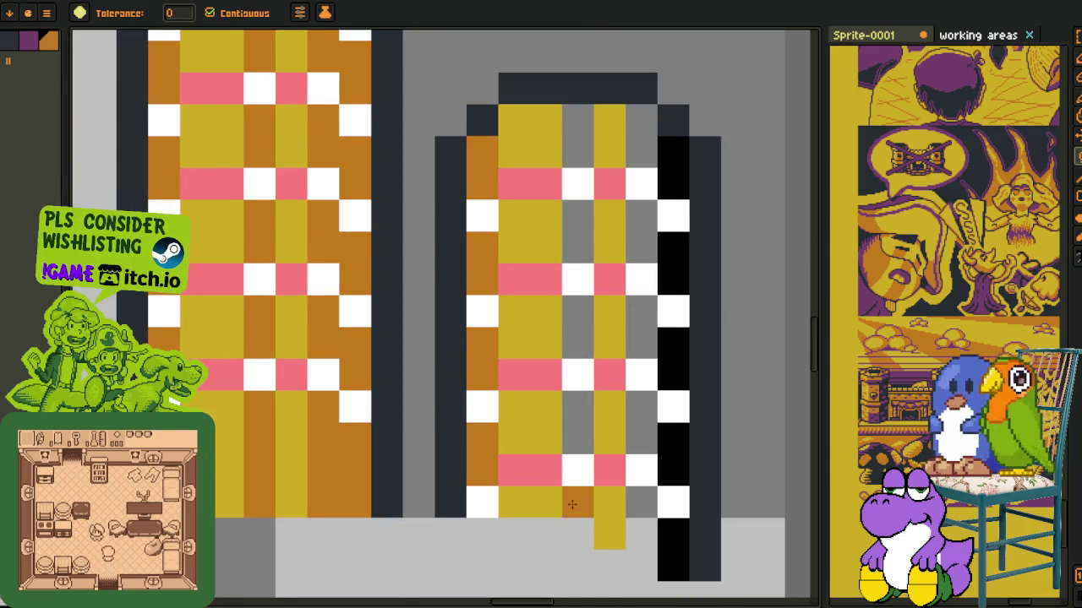
- Turn the short column's grey pixels orange using the Pencil and Paint Bucket
key("b")
left_click(573, 520)
key("g")
left_click(578, 406)
left_click(584, 334)
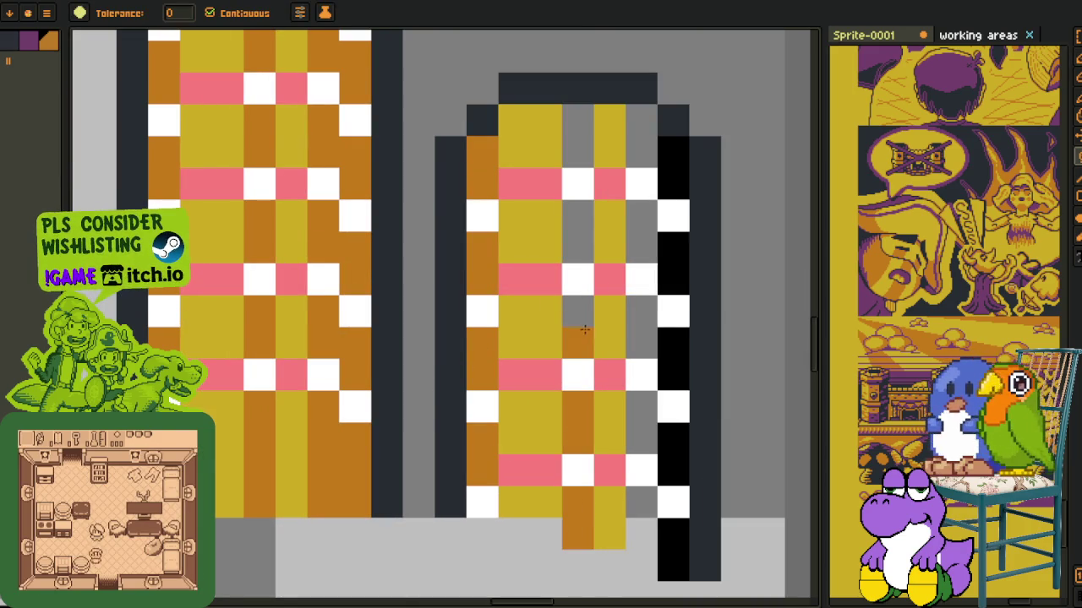
left_click(578, 122)
- Recolour the remaining grey and black pixels along the short column's edge orange
left_click(673, 549)
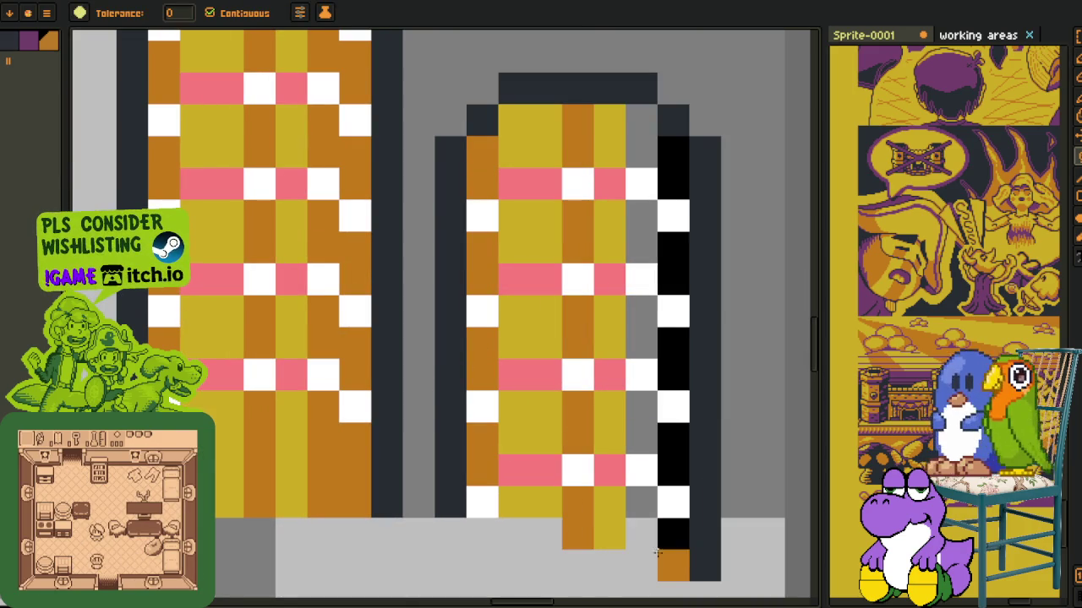
key("b")
left_click_drag(643, 533, 650, 564)
left_click(641, 502)
left_click_drag(674, 470, 673, 438)
key("g")
left_click(647, 434)
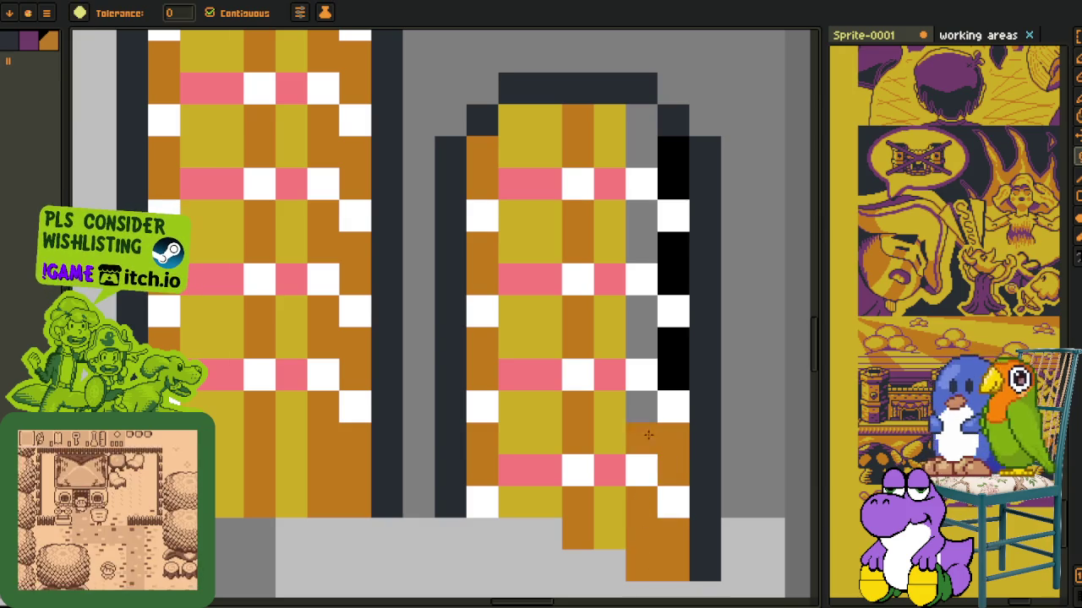
left_click(673, 359)
left_click(674, 279)
left_click(638, 239)
left_click(674, 167)
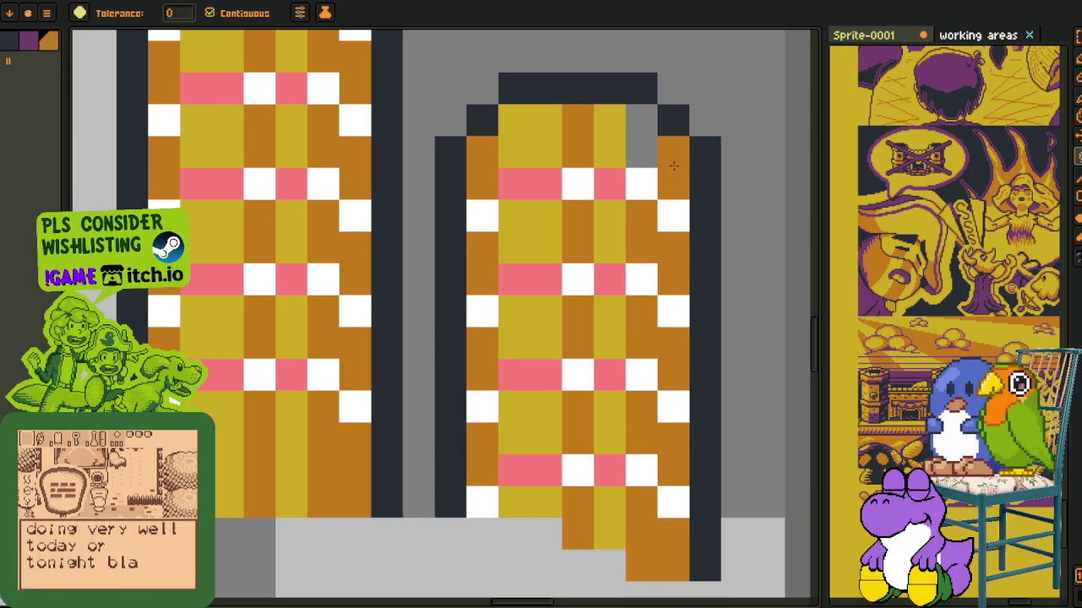
scroll(629, 141, "down", 3)
- Replace the white pixels with purple #753f6d
key("i")
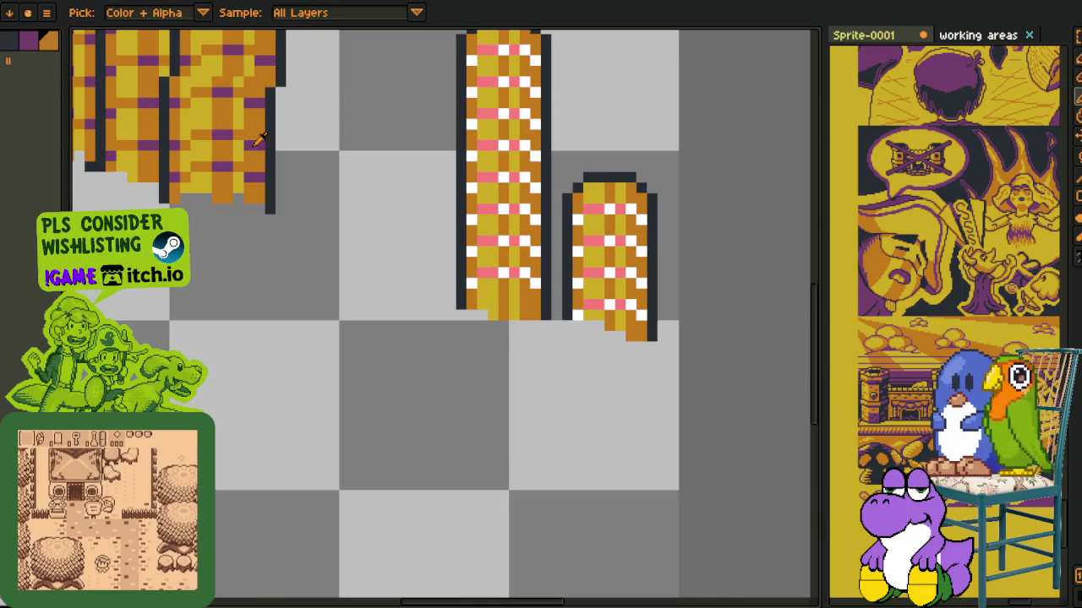
scroll(530, 214, "up", 2)
key("shift+r")
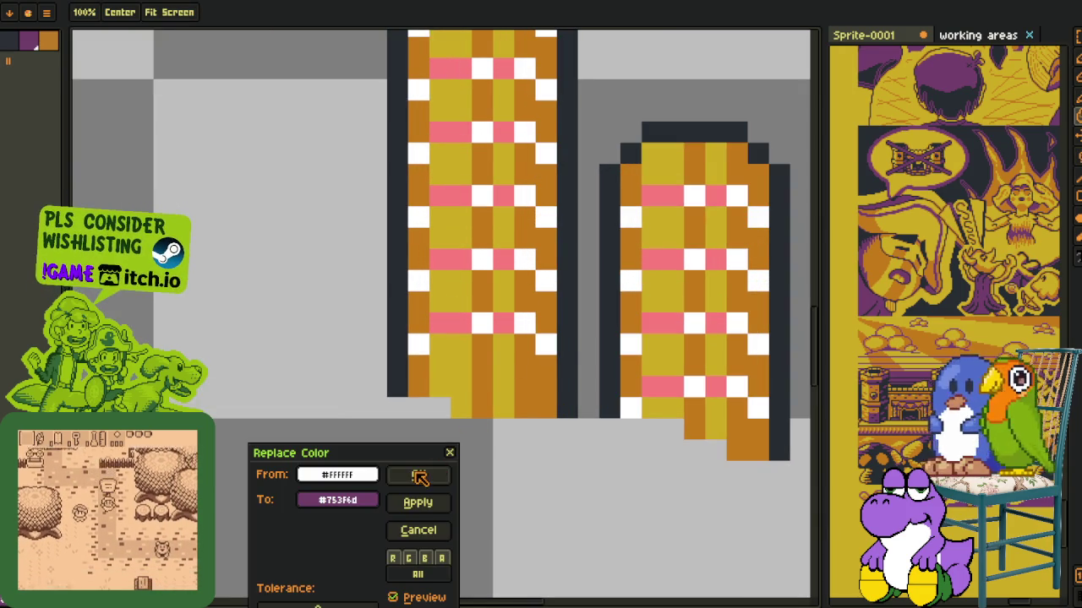
key("Return")
scroll(394, 457, "down", 3)
scroll(286, 327, "up", 1)
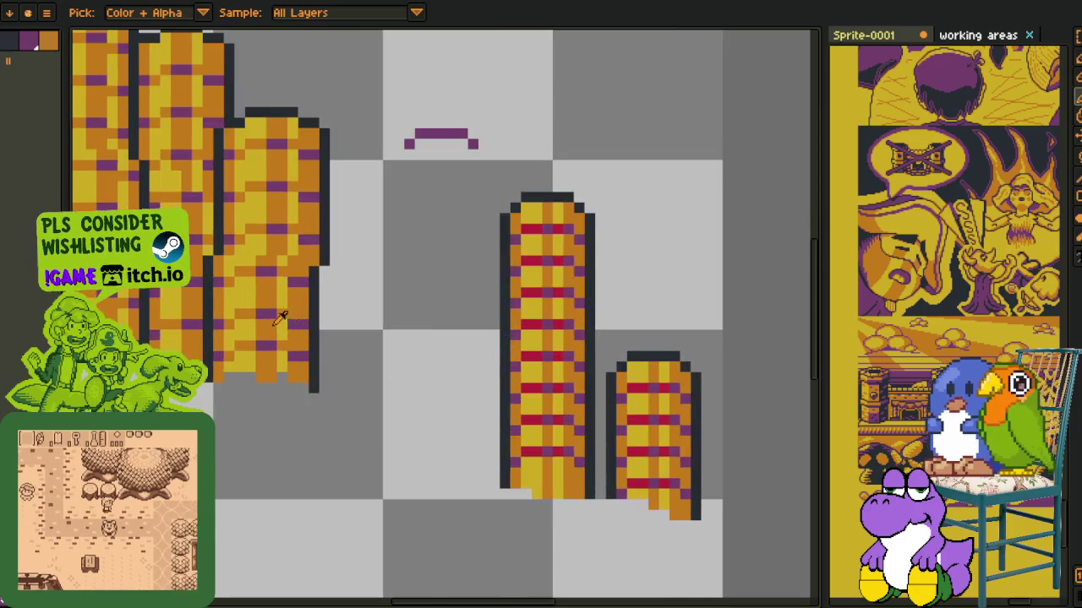
scroll(283, 314, "up", 1)
scroll(295, 297, "down", 2)
scroll(221, 377, "up", 1)
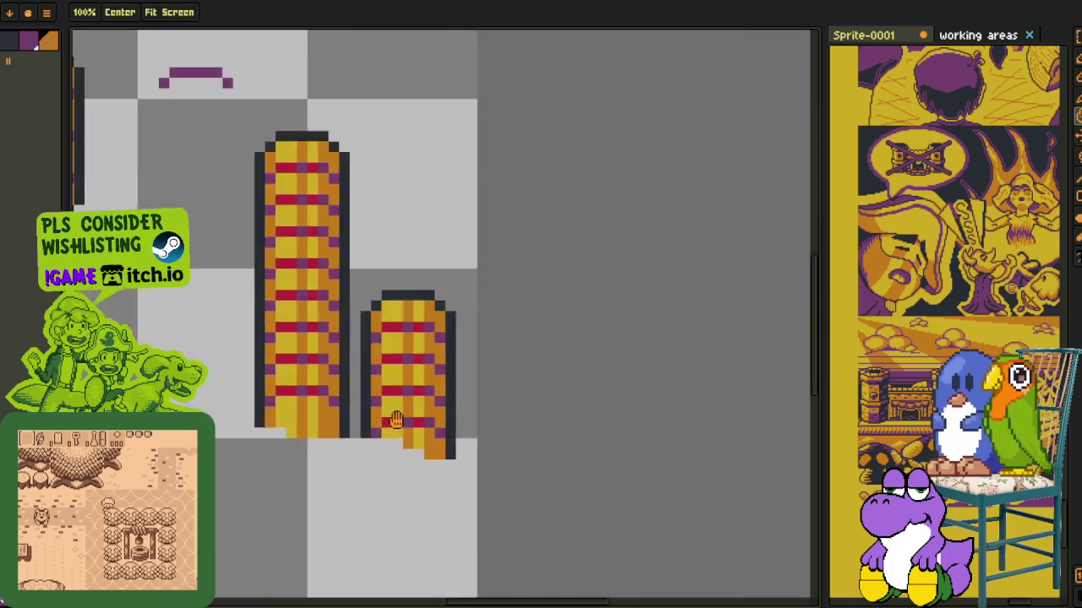
- Fill the left column's lower red stripe pixels with orange and yellow
key("g")
scroll(221, 377, "up", 1)
scroll(221, 378, "up", 2)
left_click(241, 384)
left_click(306, 385)
left_click(314, 287)
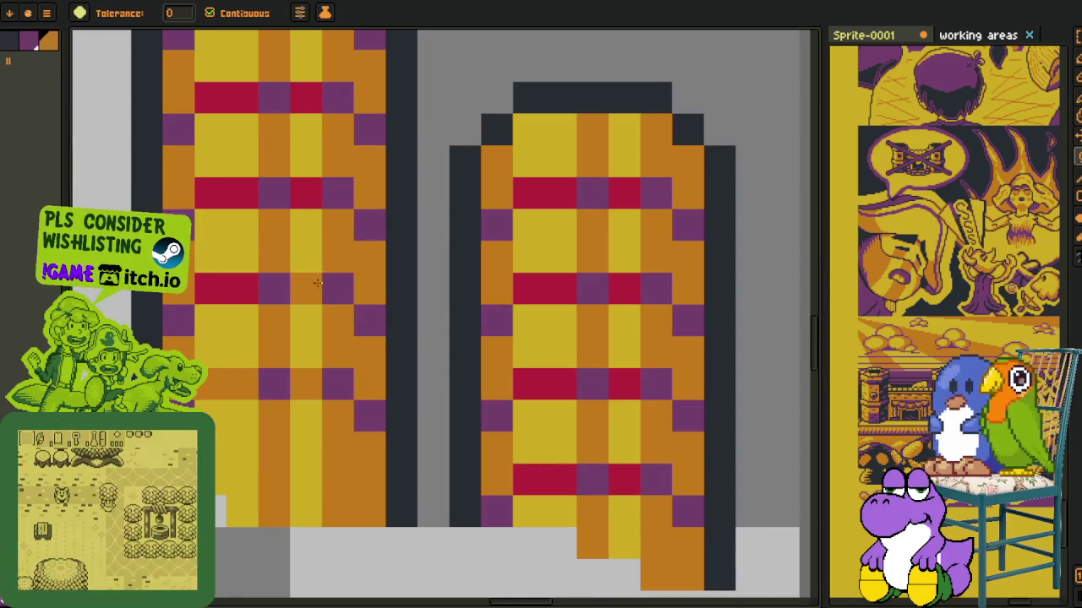
left_click(241, 288)
key("space")
- Repaint the rest of the left column's red stripe pixels orange and yellow
left_click(219, 435)
left_click(315, 435)
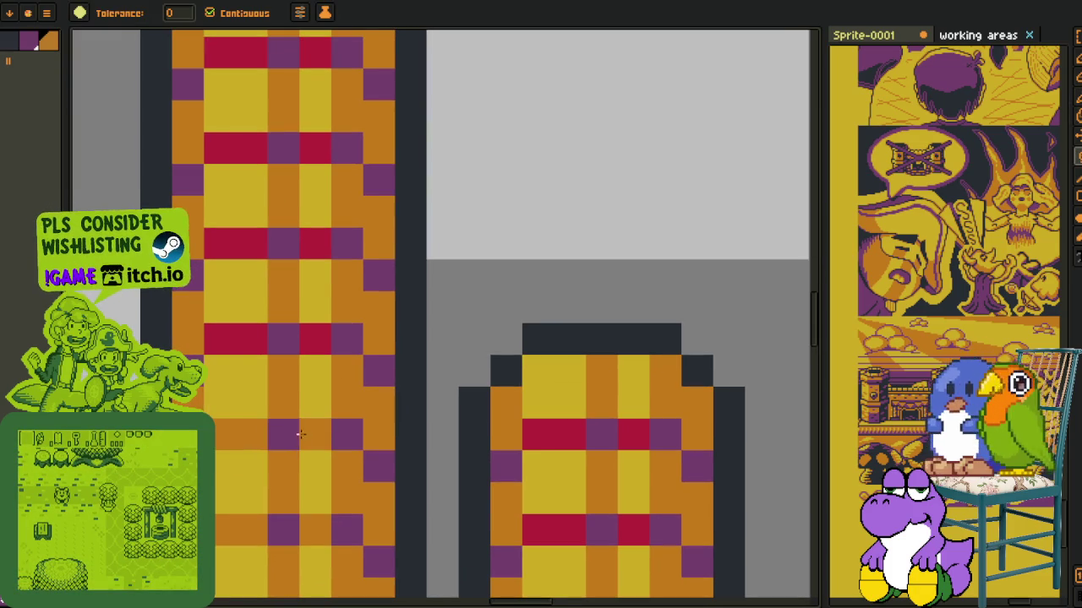
left_click(315, 339)
left_click(251, 339)
left_click(218, 339)
left_click(221, 242)
left_click(250, 242)
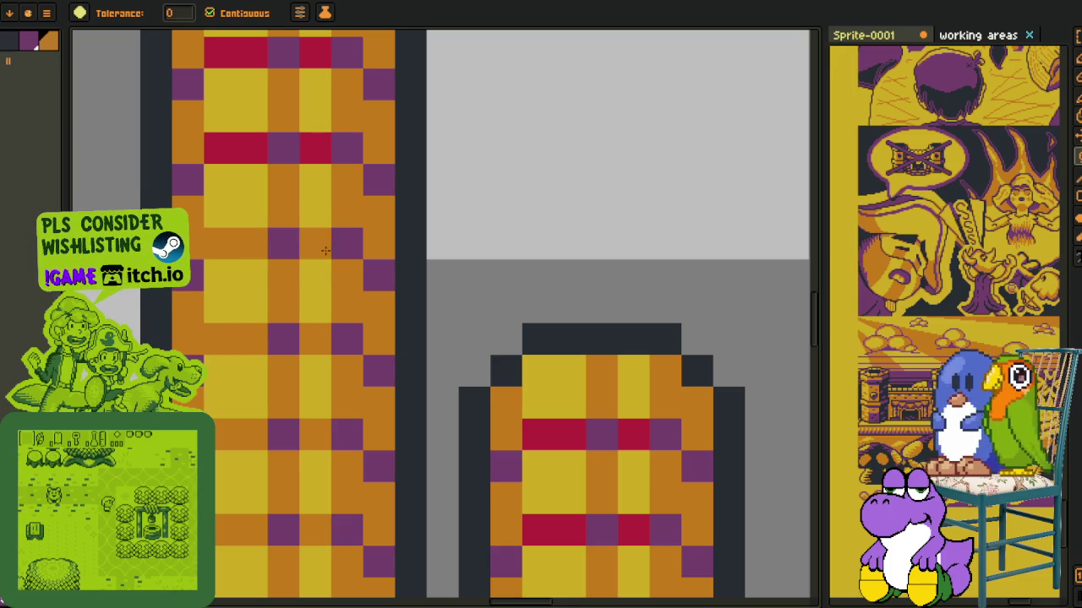
left_click(315, 242)
left_click(315, 147)
left_click(251, 148)
left_click(218, 148)
- Fill the left column's last red pixels orange and yellow
left_click_drag(244, 212, 234, 387)
key("g")
left_click(203, 296)
left_click(269, 296)
left_click(220, 201)
left_click(300, 201)
scroll(334, 327, "down", 1)
scroll(399, 419, "down", 1)
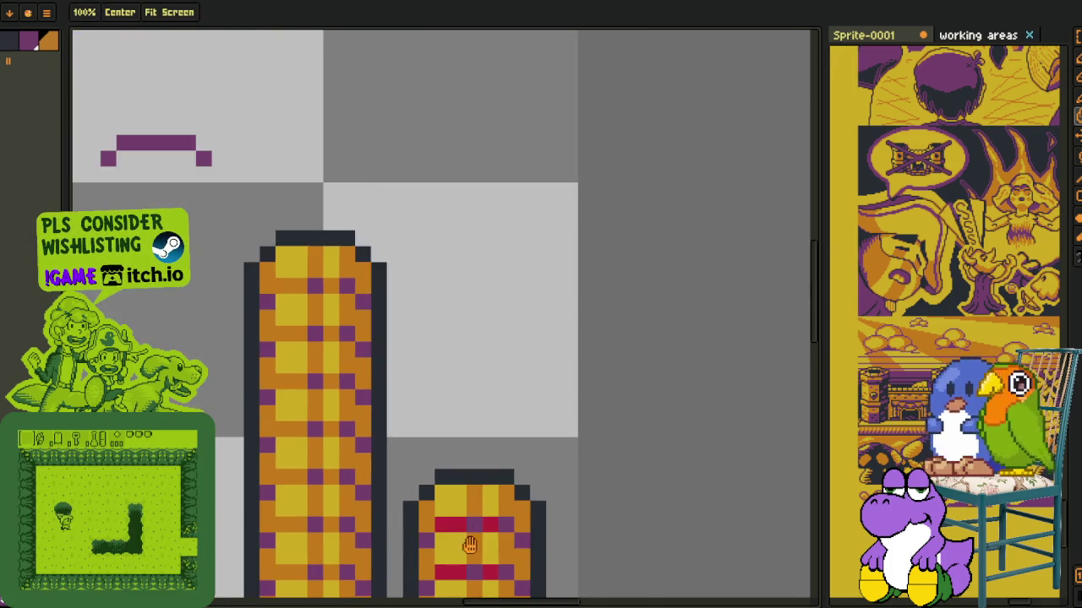
- Recolour the second column's red stripe pixels orange and yellow
left_click_drag(479, 544, 431, 314)
scroll(410, 414, "up", 2)
left_click(491, 419)
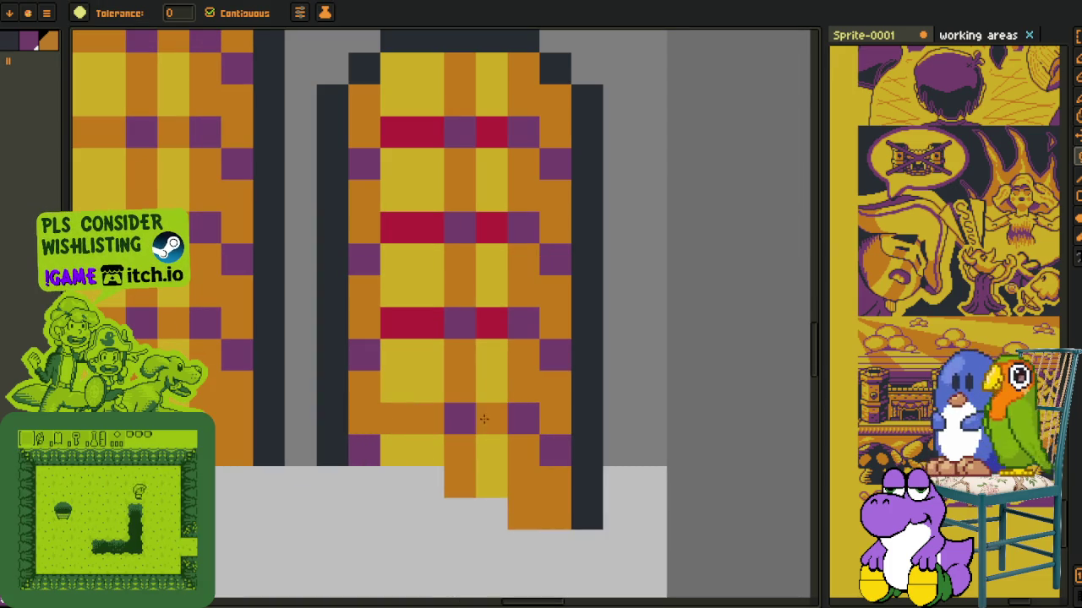
left_click(491, 323)
left_click(396, 324)
left_click(427, 324)
left_click(428, 224)
left_click(396, 227)
left_click(491, 227)
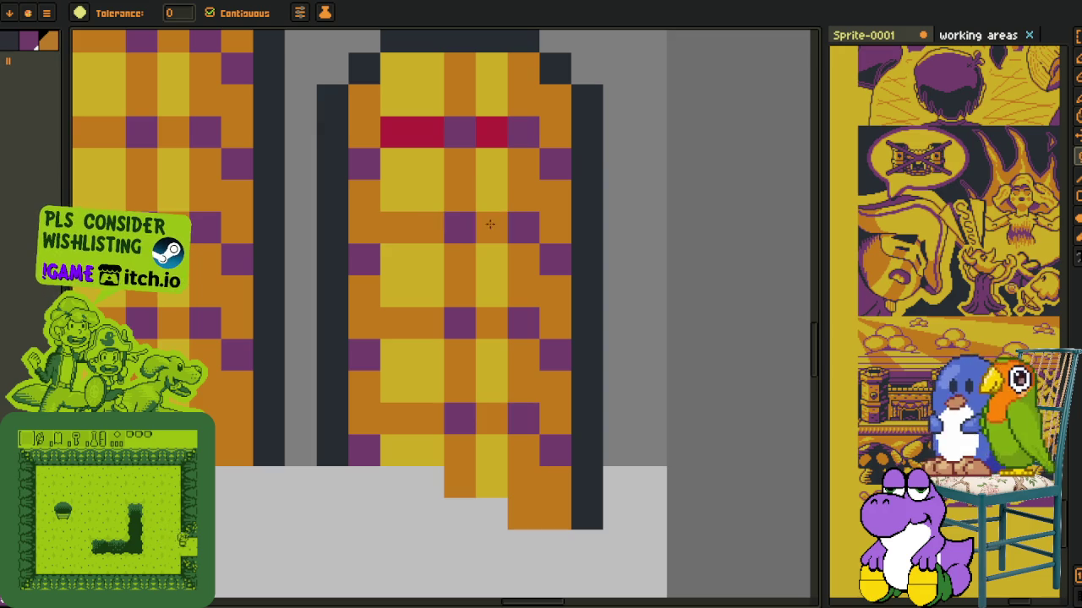
left_click(491, 133)
left_click(411, 133)
- Save the sprite with Ctrl+S
scroll(403, 282, "down", 2)
scroll(390, 330, "down", 2)
key("i")
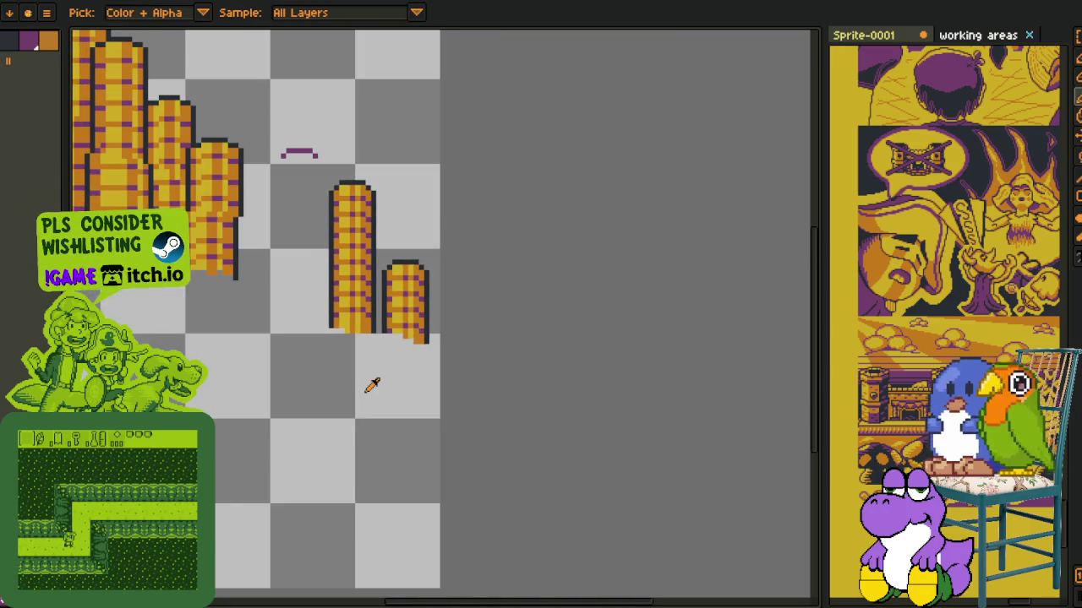
key("ctrl+s")
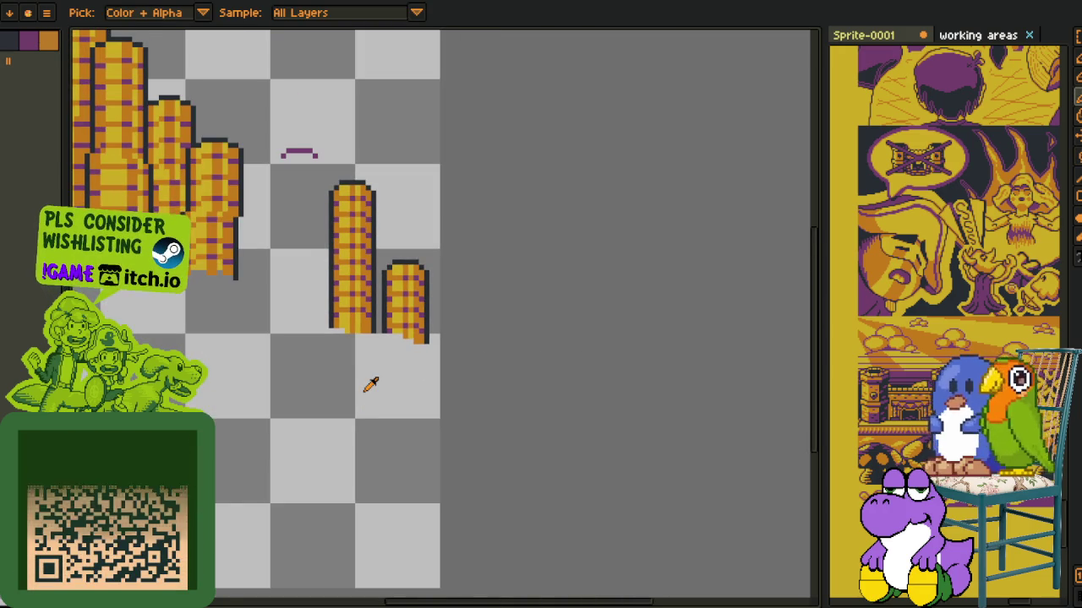
- Delete Layer 5 from the layers list
key("Tab")
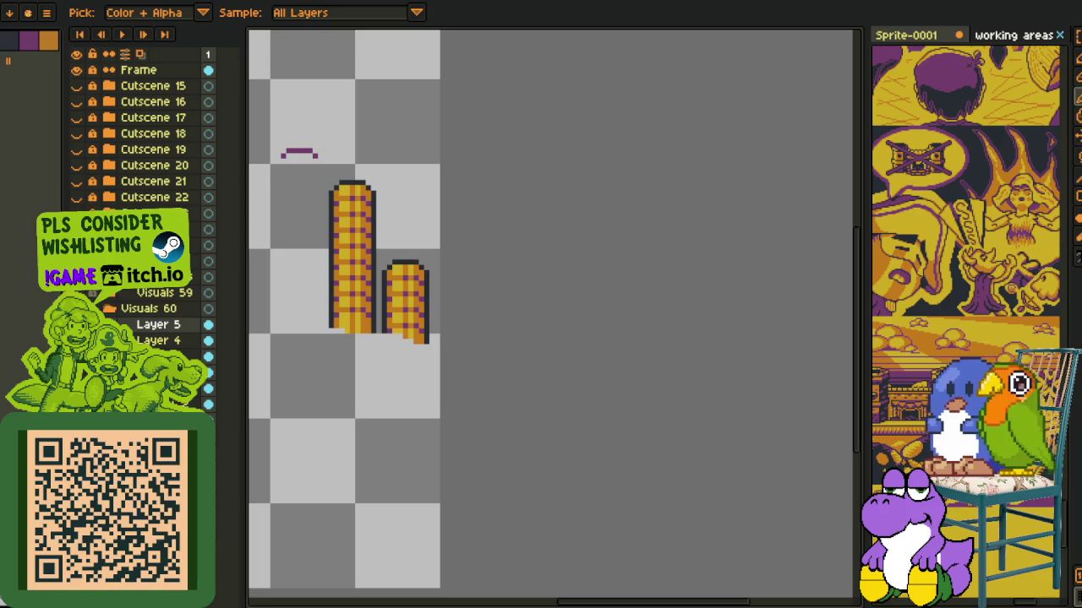
right_click(156, 332)
left_click(238, 419)
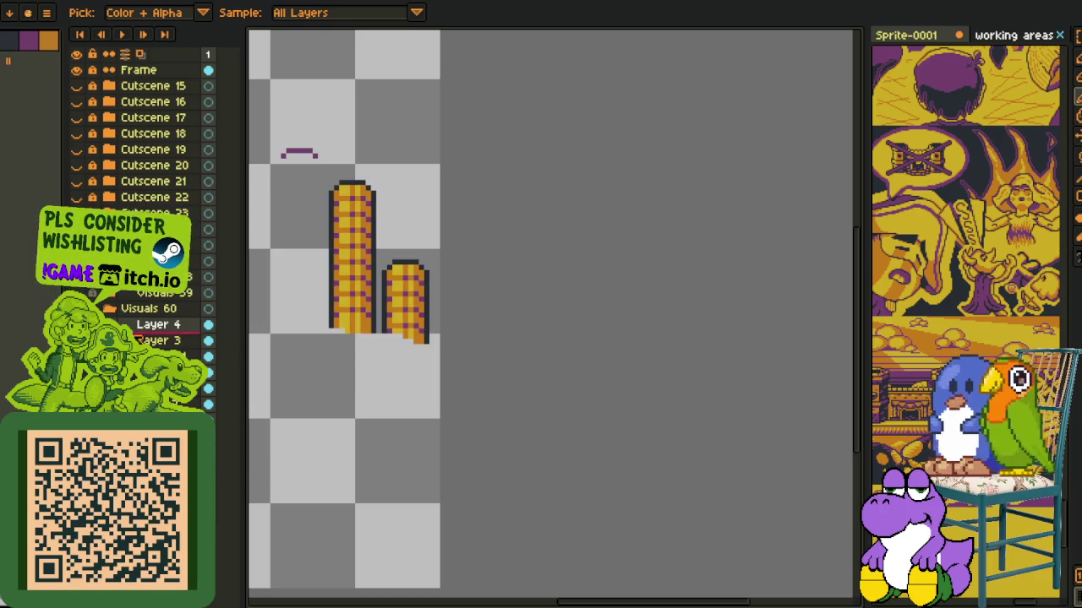
- Select the small purple line above the coins and erase it
scroll(355, 350, "down", 2)
scroll(330, 234, "up", 2)
left_click_drag(331, 234, 383, 348)
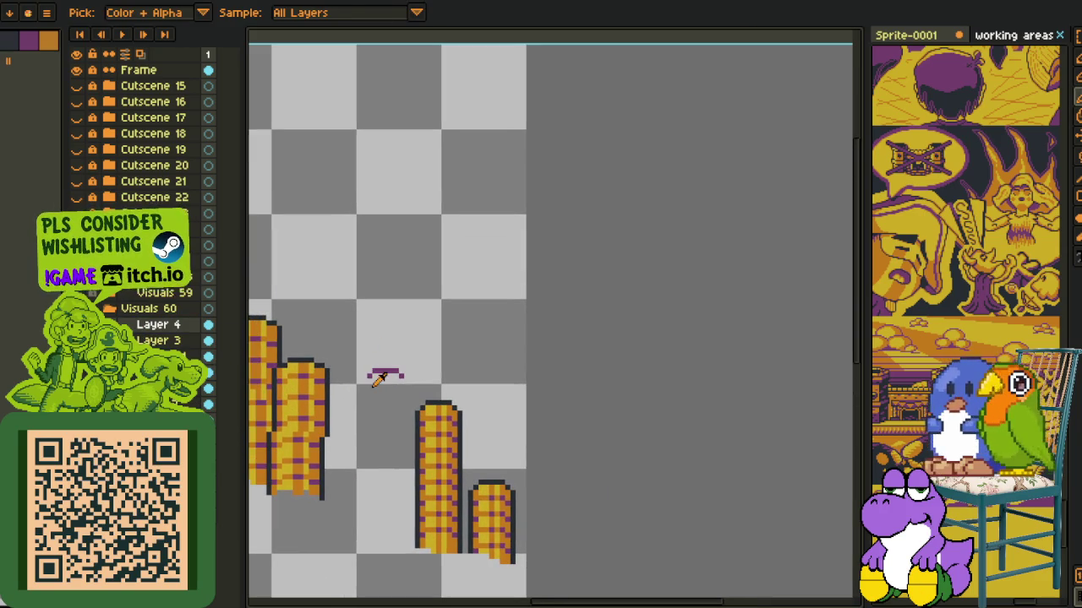
key("m")
left_click_drag(366, 384, 441, 325)
key("Delete")
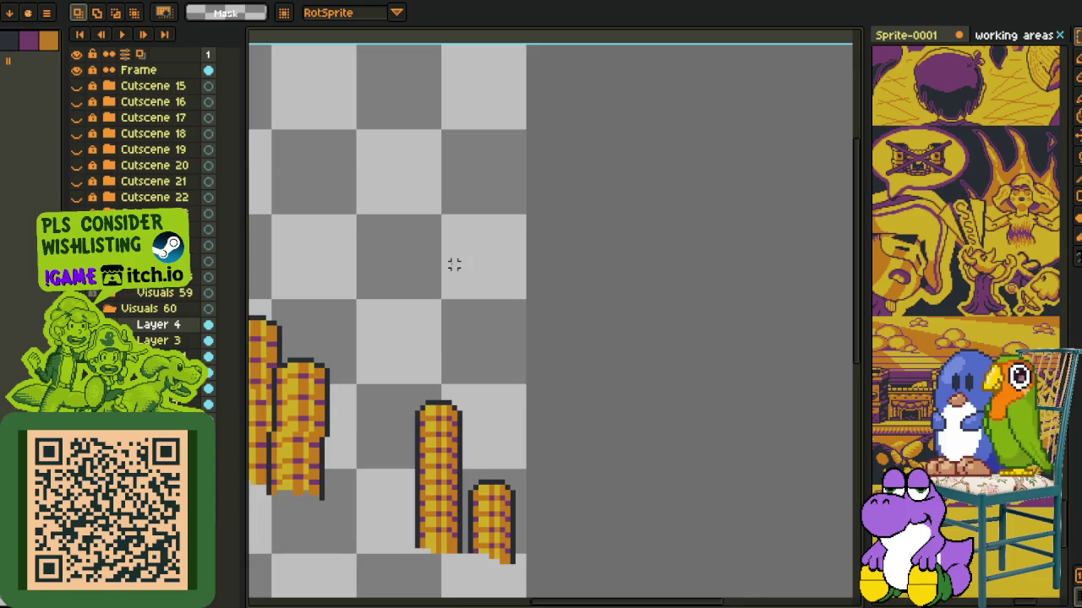
scroll(454, 265, "down", 2)
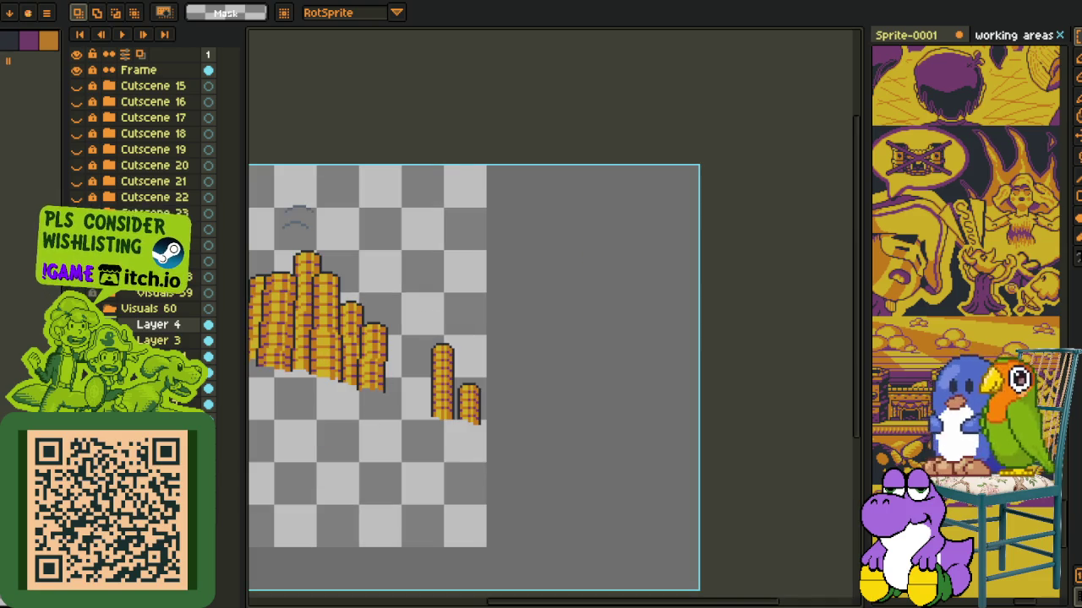
- Bring back the purple-and-orange ground and copy the right-hand coin stacks
key("ctrl+z")
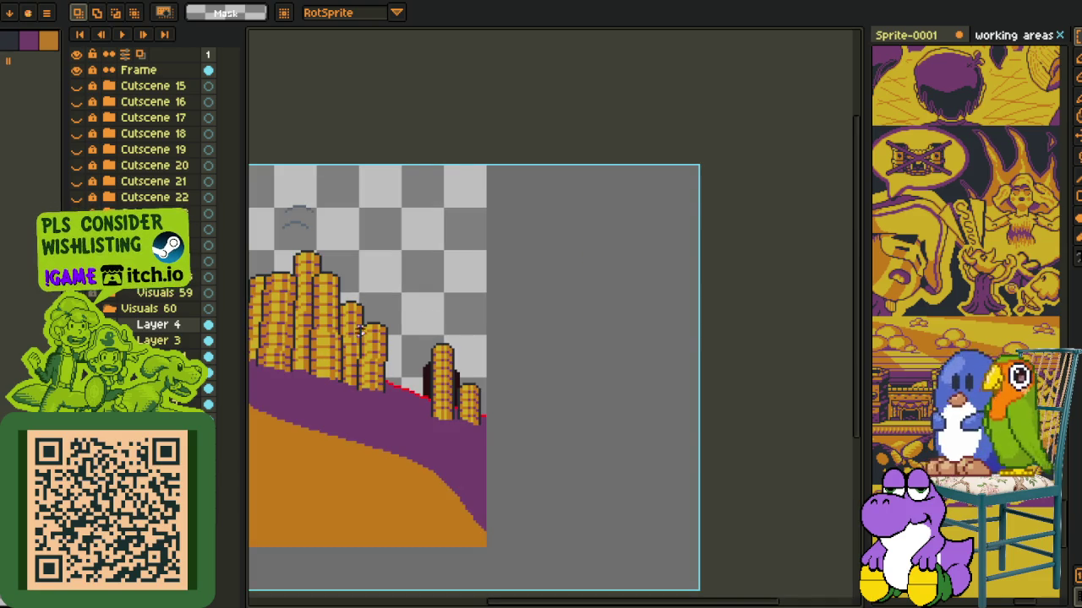
scroll(405, 355, "up", 2)
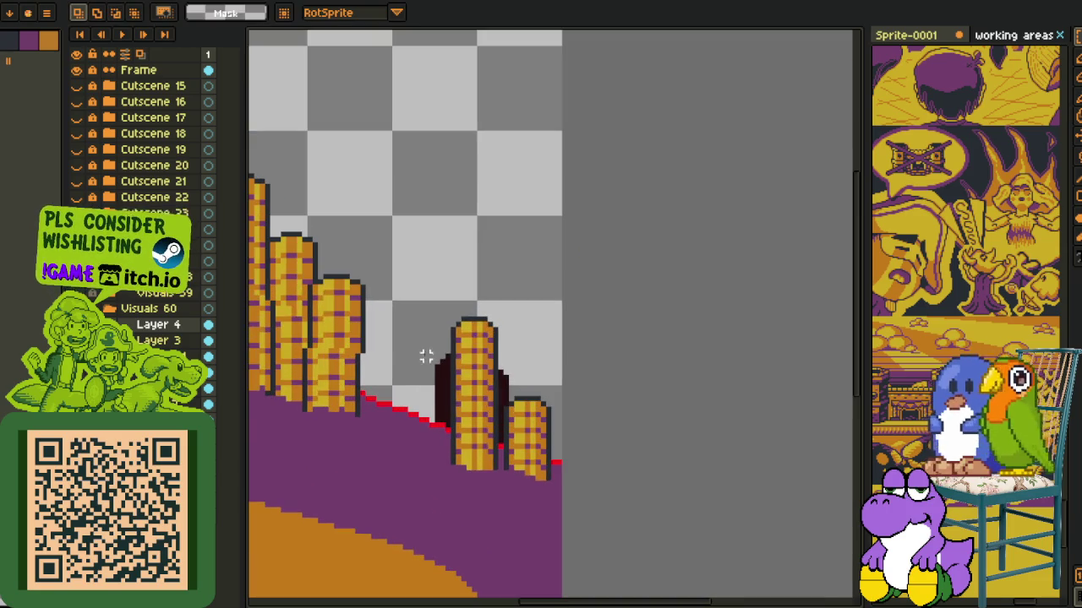
left_click_drag(412, 289, 591, 552)
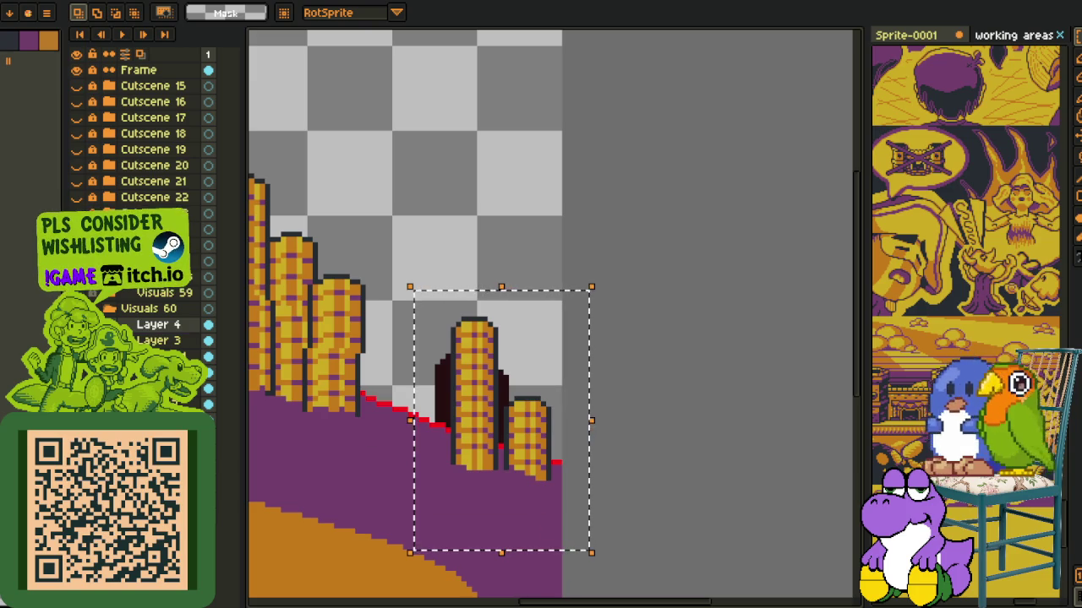
key("ctrl+d")
right_click(140, 340)
mouse_move(203, 369)
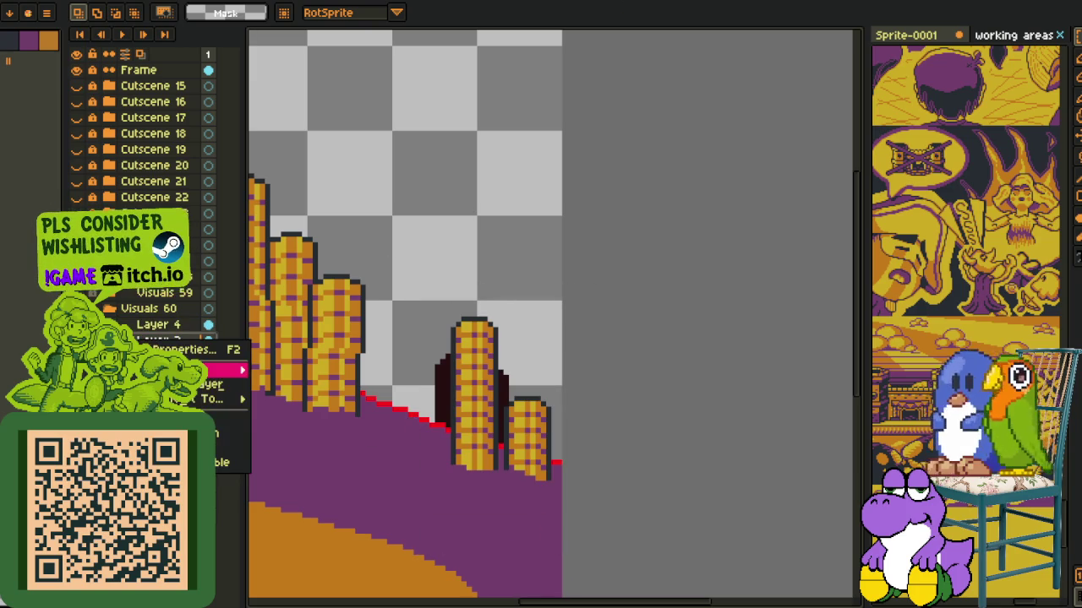
- Paste the copied coin stacks onto a new layer beside the originals
left_click(294, 369)
key("ctrl+v")
mouse_move(507, 367)
left_mouse_down()
mouse_move(503, 390)
mouse_move(429, 341)
left_mouse_up()
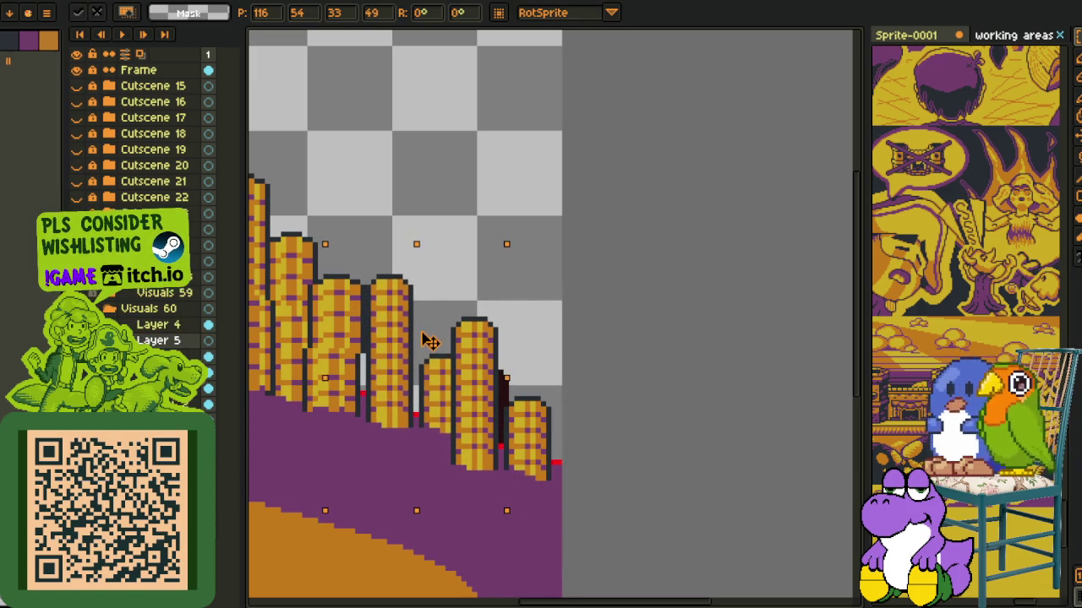
left_click_drag(431, 340, 433, 336)
key("Return")
- Move one pasted coin stack lower and right, nudging it into place
left_click_drag(350, 254, 421, 473)
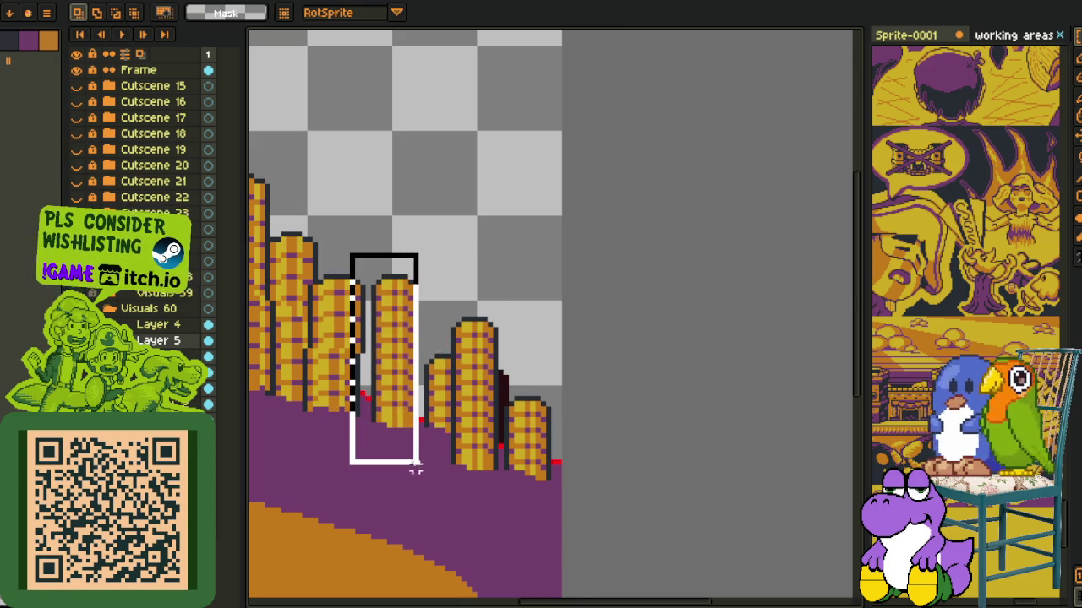
left_click_drag(413, 415, 525, 495)
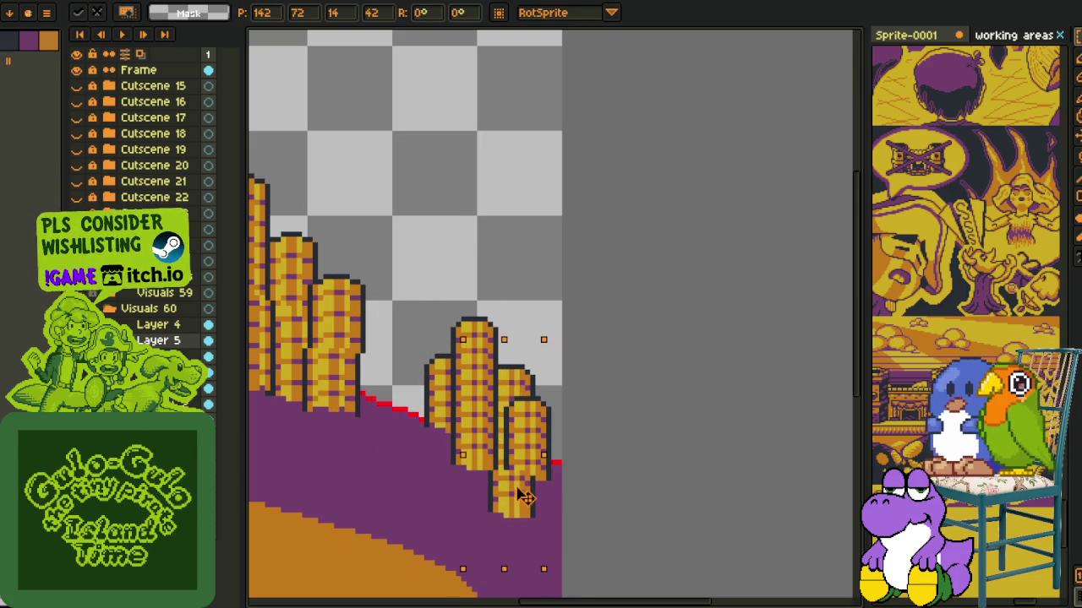
key("Down")
key("Left")
key("Up")
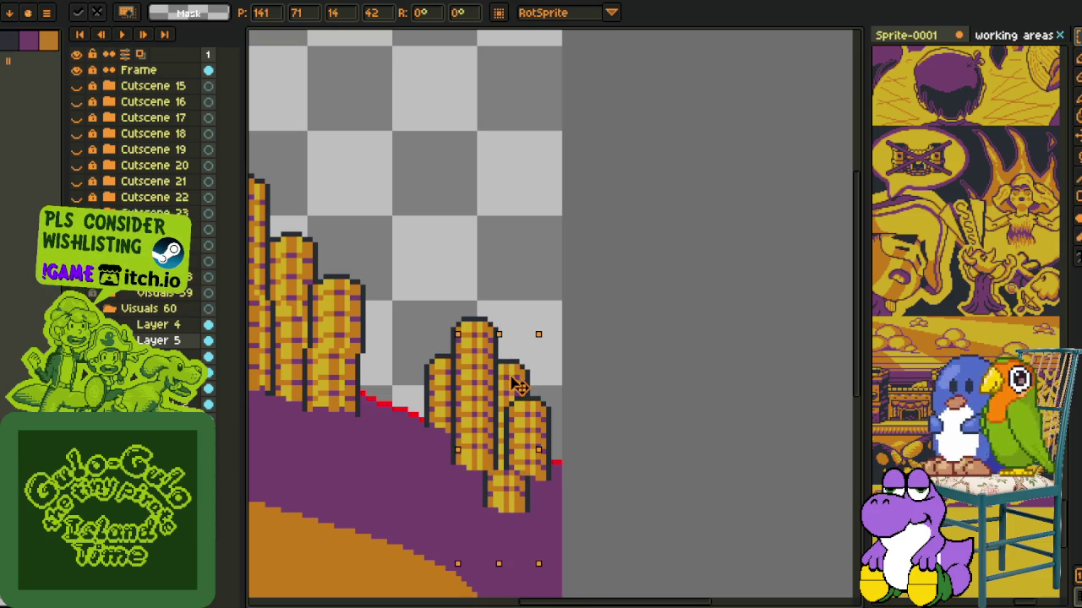
left_click(505, 297)
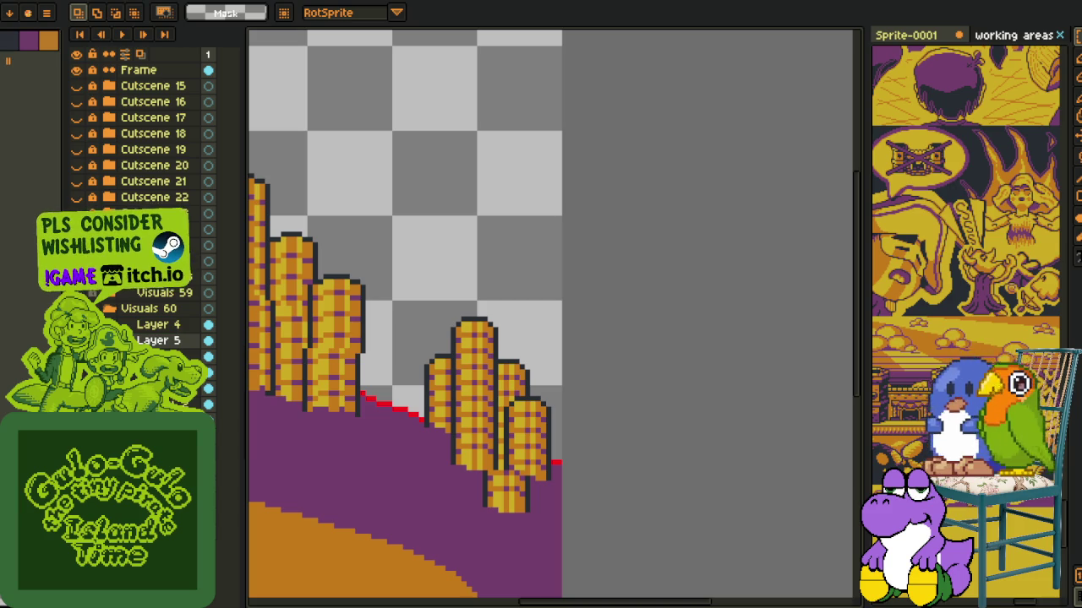
- Merge the new coin layer and Layer 4 down into Layer 3
right_click(154, 348)
left_click(199, 440)
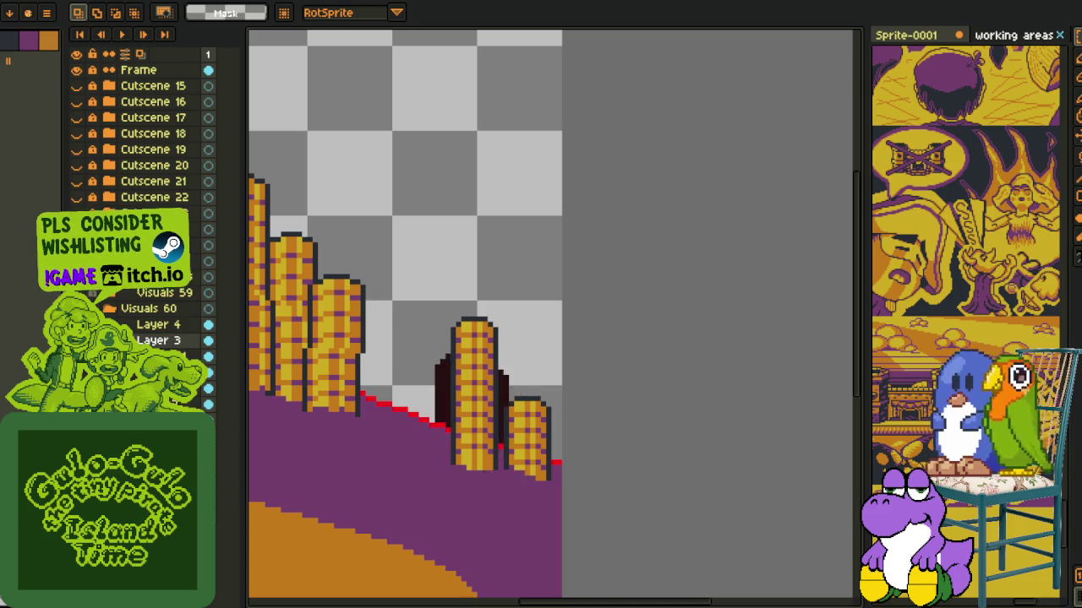
right_click(149, 333)
left_click(221, 428)
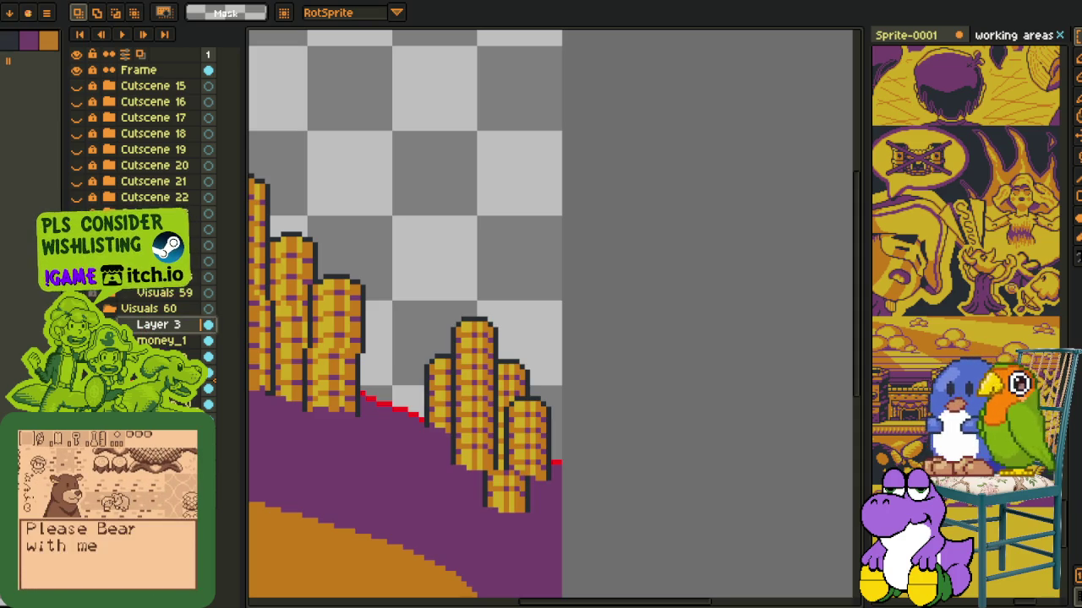
key("Delete")
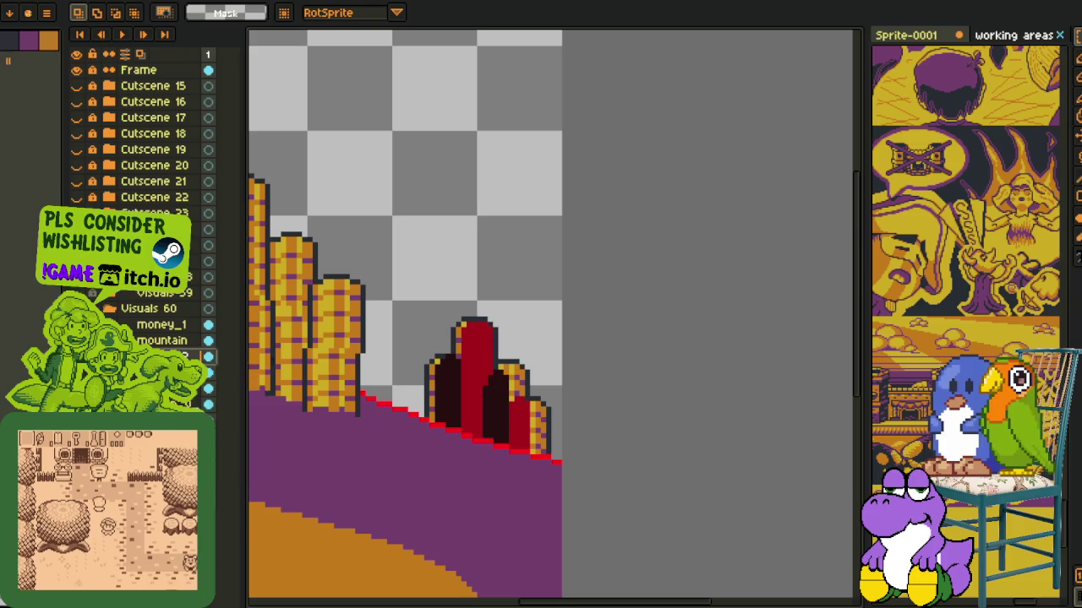
- Rename the merged coin layer to money_2 in Layer Properties
right_click(207, 381)
left_click(220, 401)
double_click(160, 356)
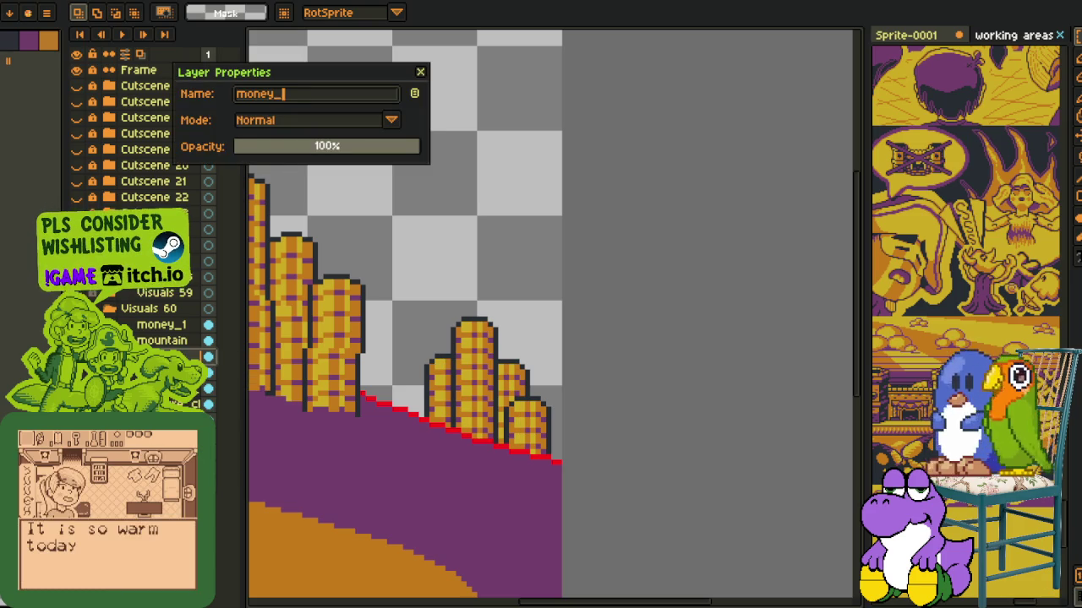
type("2")
key("Return")
scroll(336, 296, "down", 1)
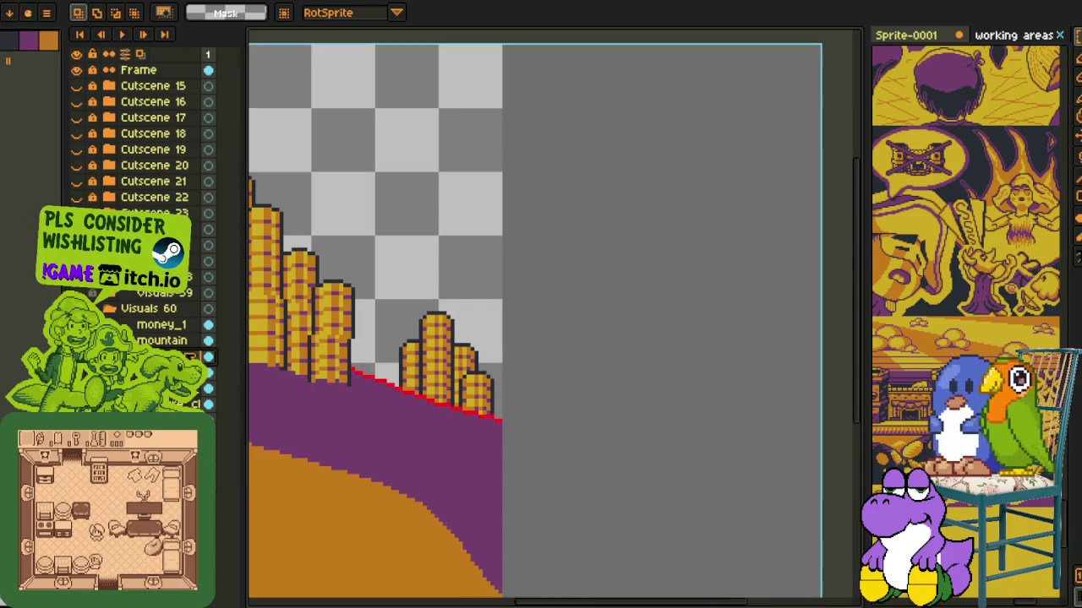
- Zoom out and select the faint grey arc in the sky
scroll(351, 334, "down", 1)
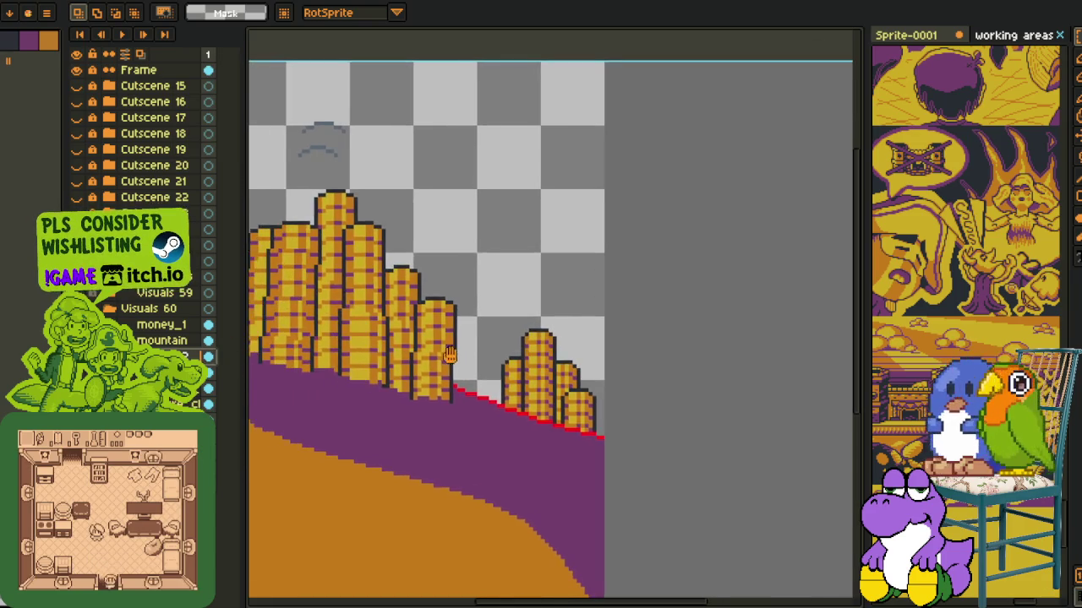
scroll(451, 358, "down", 1)
scroll(532, 390, "down", 1)
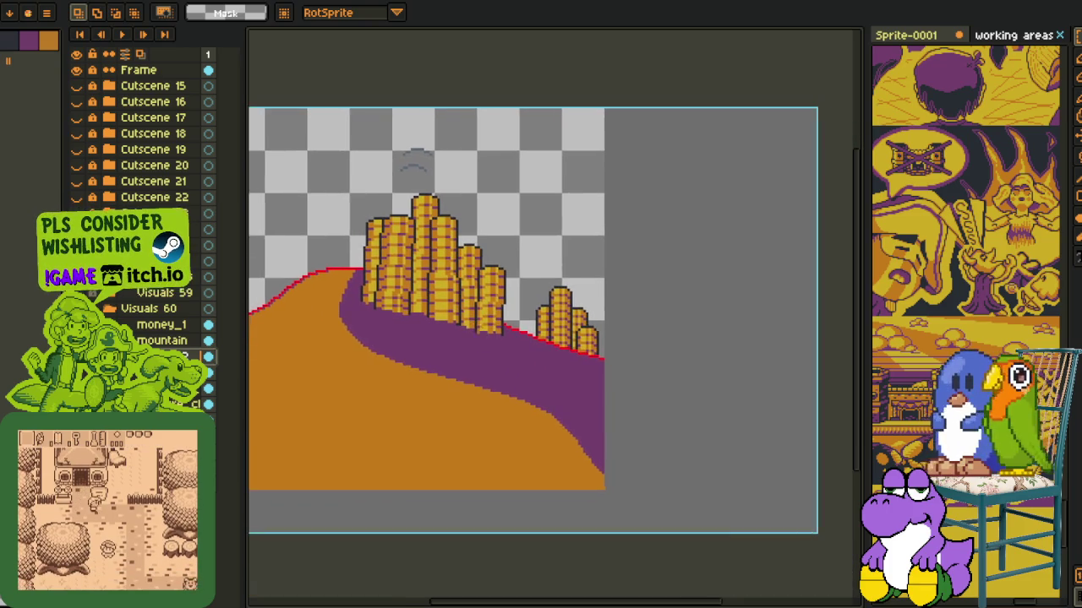
scroll(311, 370, "down", 1)
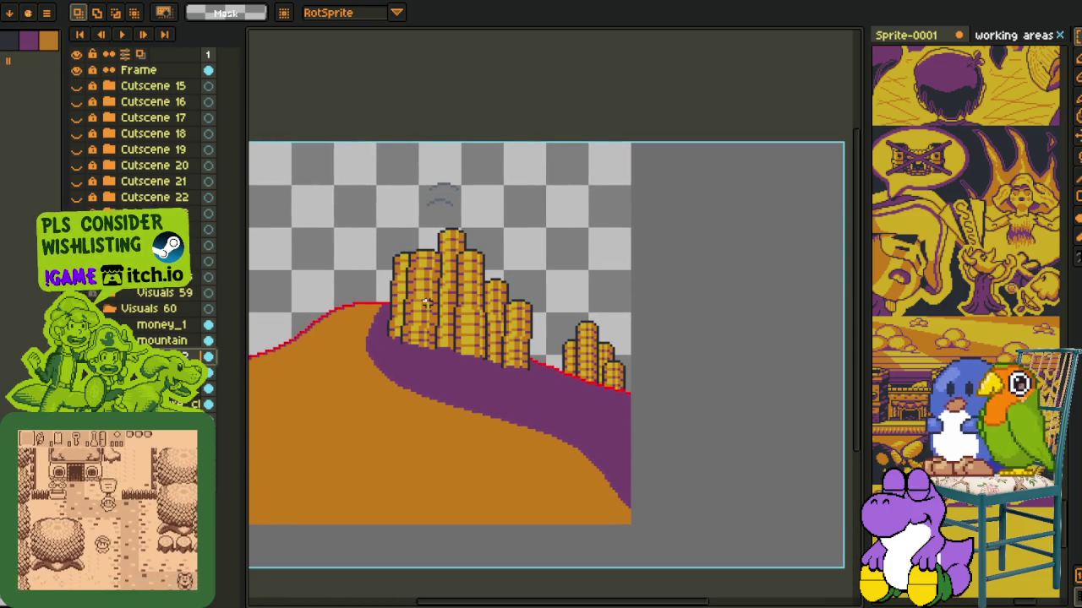
scroll(414, 357, "up", 1)
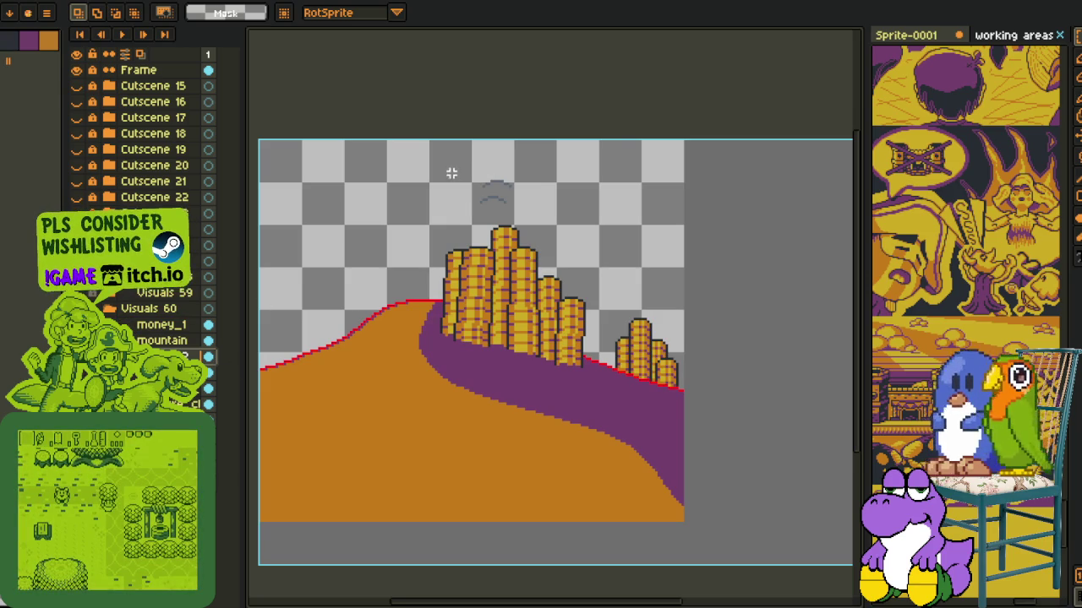
left_click_drag(451, 173, 549, 216)
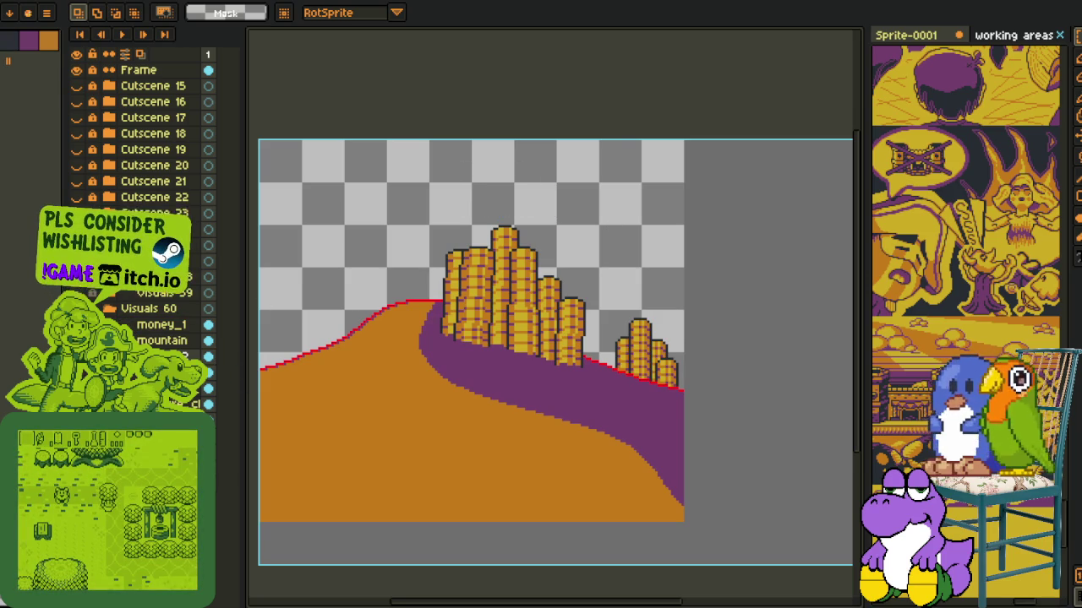
- Save the cutscene and remove the yellow blob behind the small coin stack
key("ctrl+s")
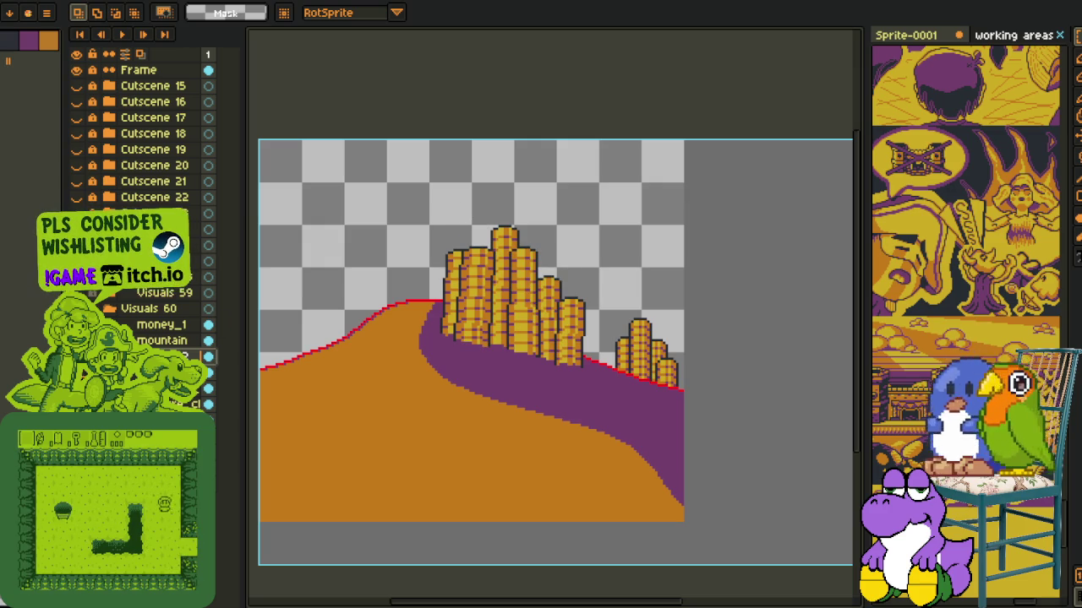
key("ctrl+z")
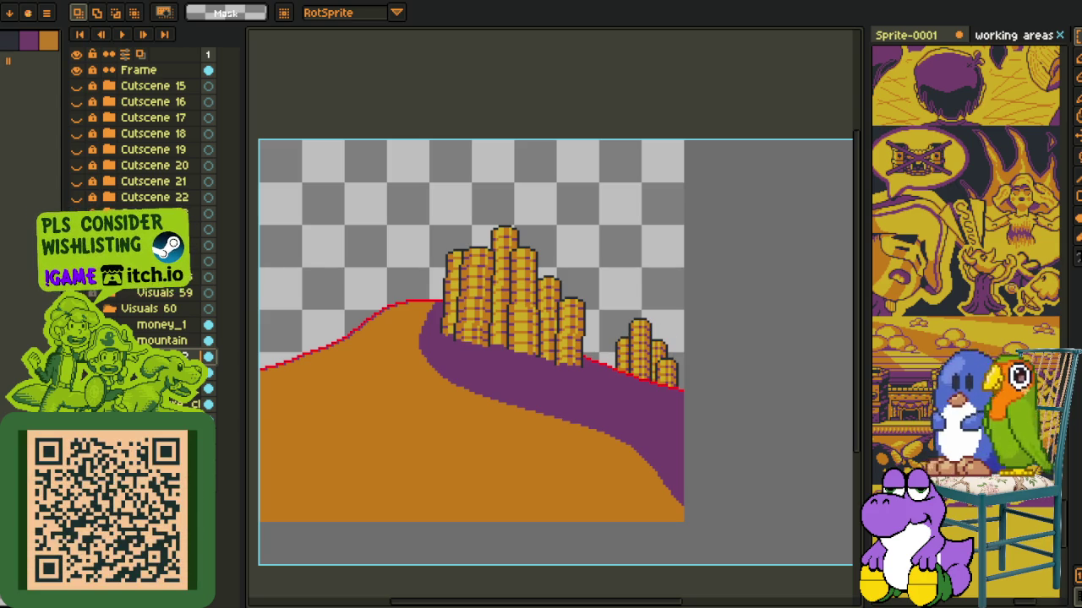
left_click_drag(203, 331, 295, 321)
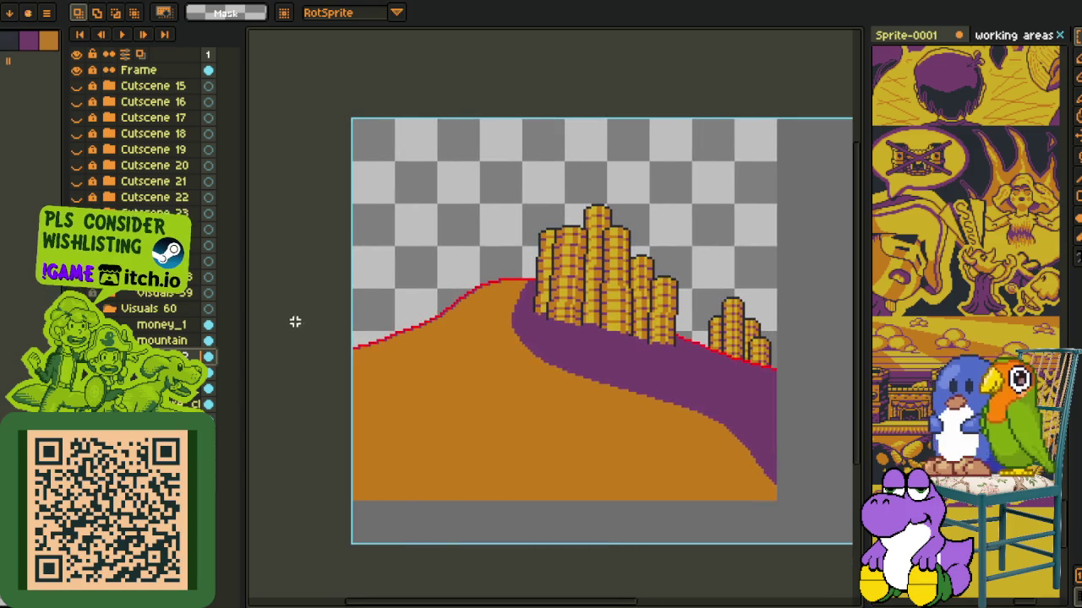
scroll(343, 321, "up", 2)
left_click_drag(345, 273, 459, 429)
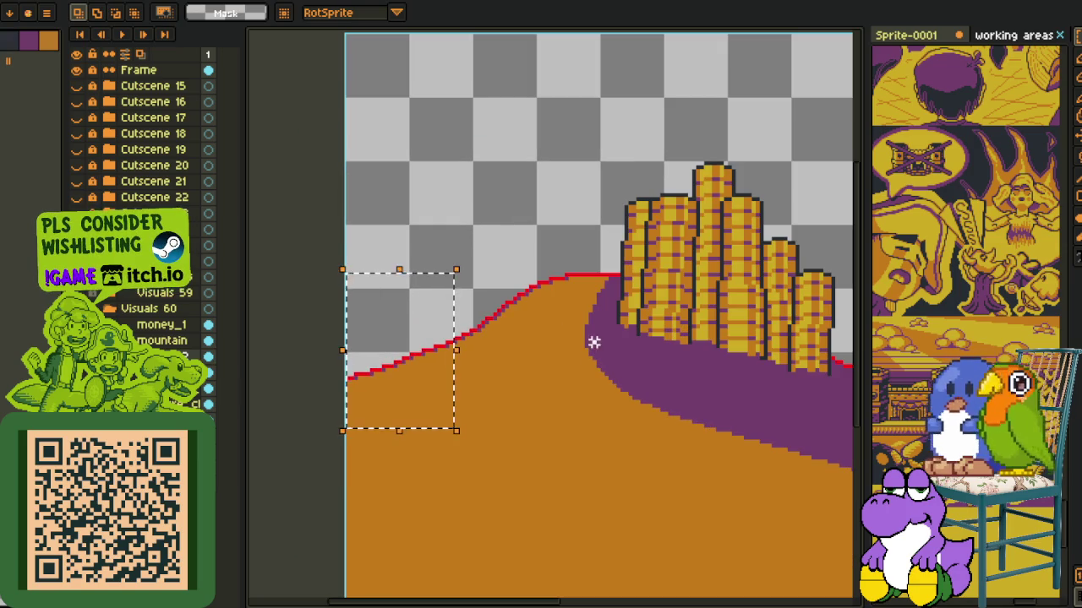
scroll(594, 341, "down", 3)
scroll(496, 326, "up", 3)
scroll(355, 341, "right", 3)
scroll(314, 345, "right", 2)
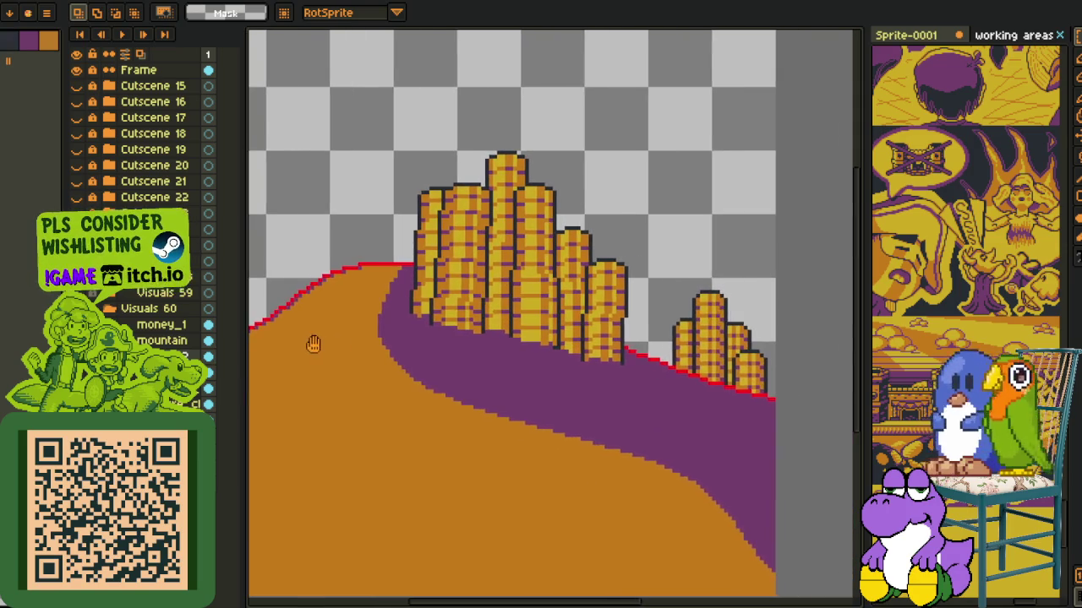
scroll(324, 331, "left", 4)
scroll(324, 330, "left", 1)
right_click(153, 340)
left_click(146, 328)
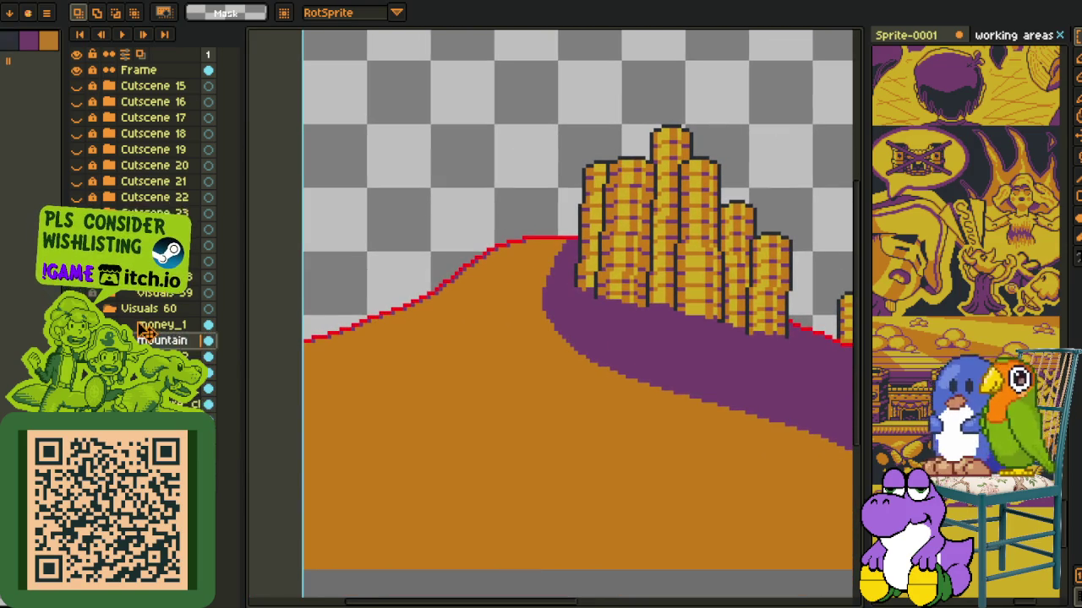
right_click(177, 336)
left_click(321, 367)
left_click(198, 326)
right_click(174, 330)
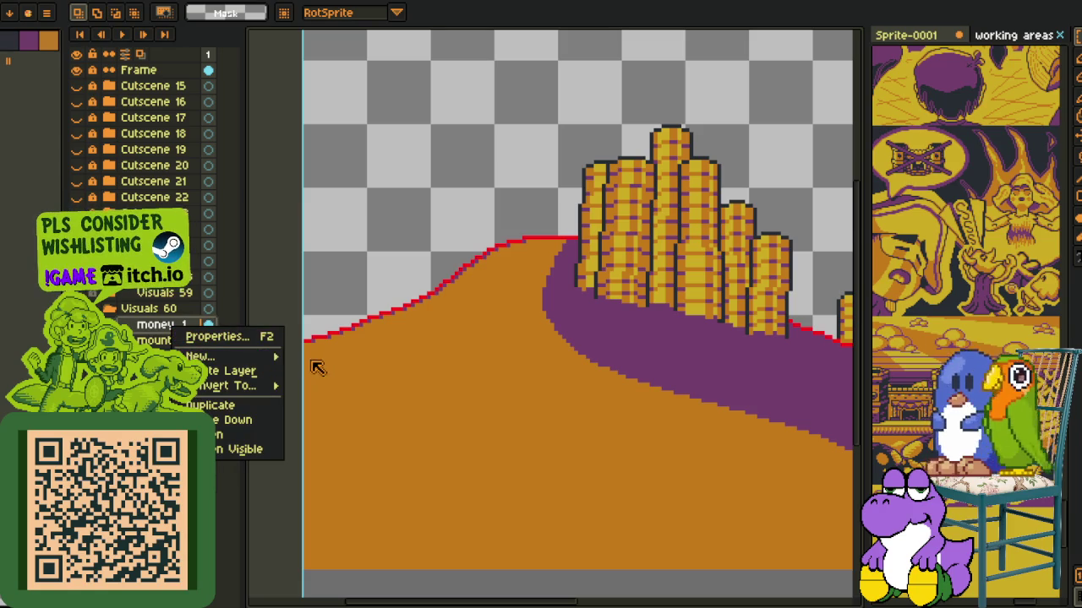
mouse_move(228, 356)
left_click(338, 356)
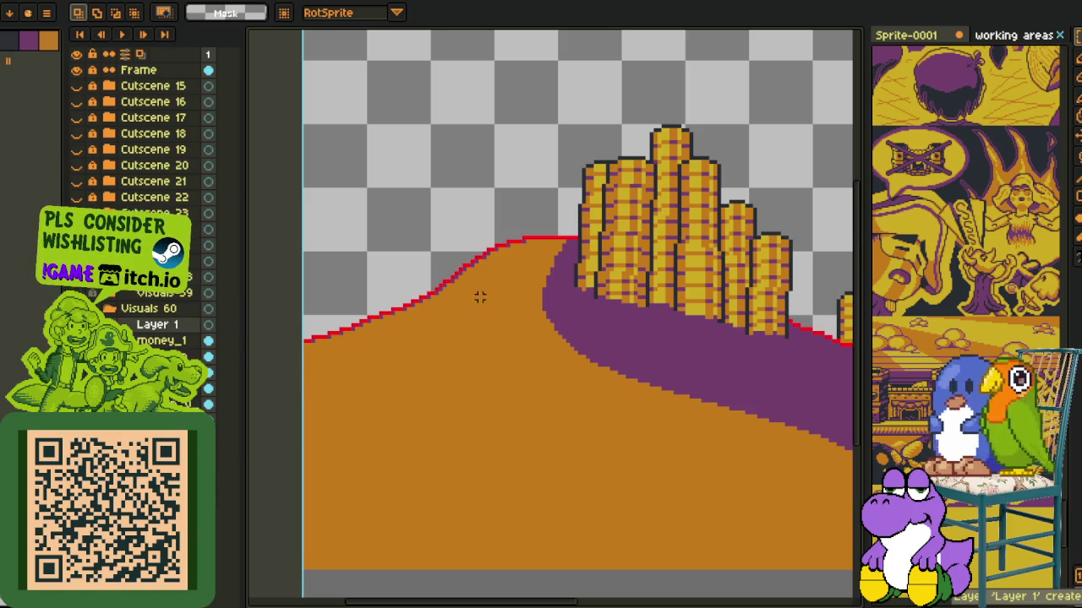
scroll(453, 291, "down", 1)
scroll(453, 291, "right", 3)
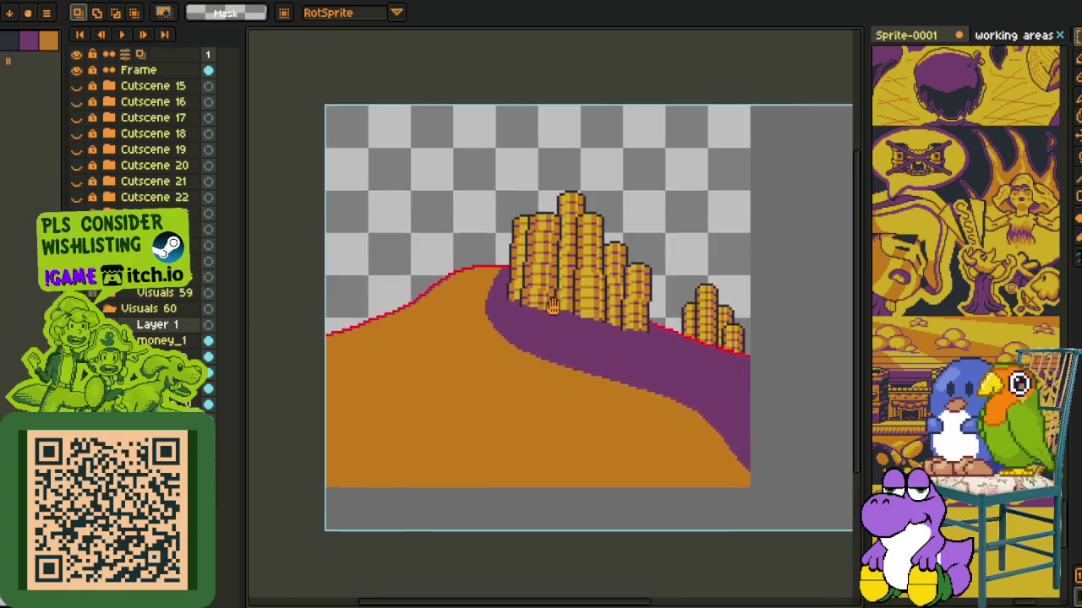
scroll(412, 306, "up", 1)
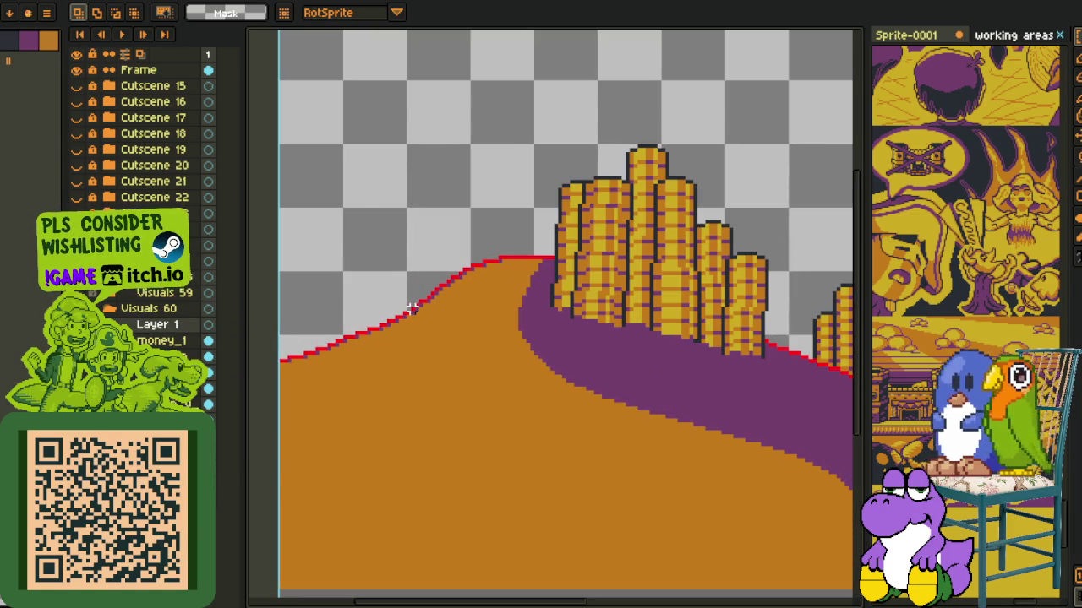
scroll(411, 308, "down", 1)
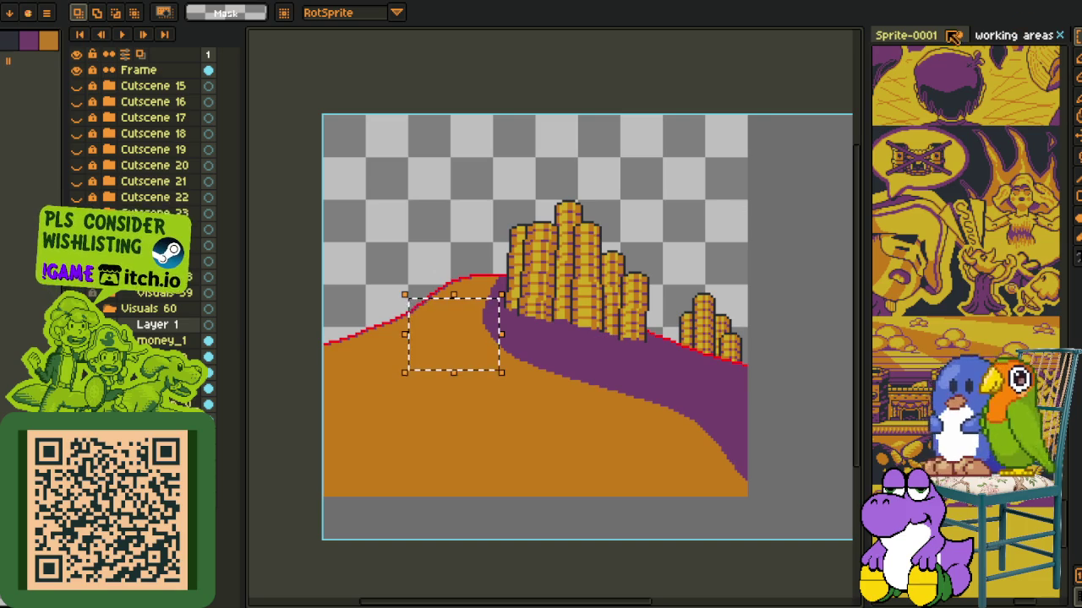
- Show the 'working areas' coin-pile reference in a wider pane and zoom into it
key("ctrl+Tab")
left_click_drag(864, 235, 461, 236)
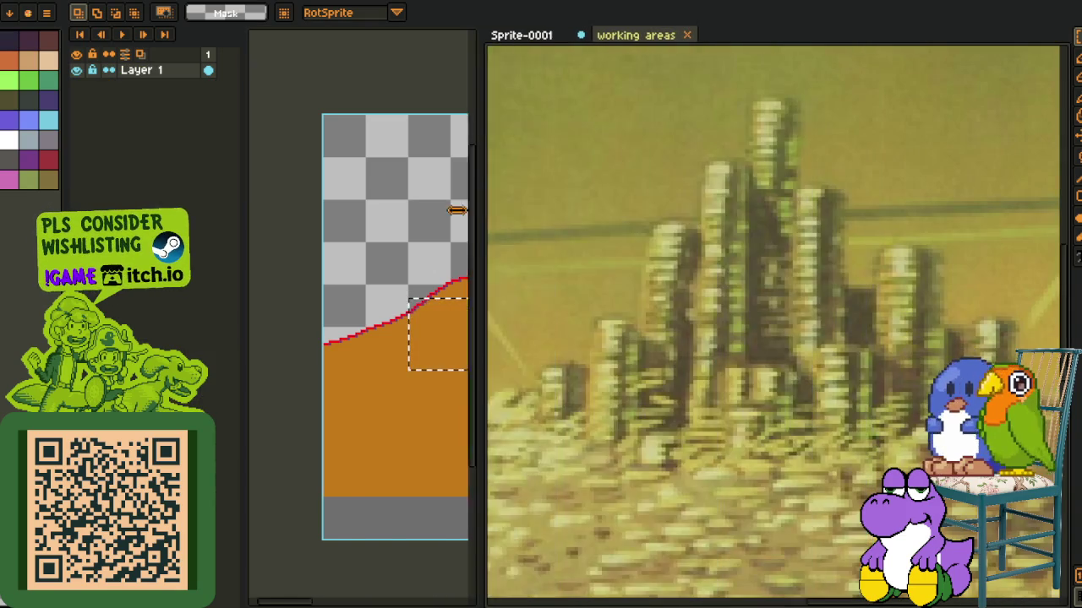
scroll(608, 338, "down", 3)
scroll(606, 423, "up", 1)
scroll(597, 340, "up", 1)
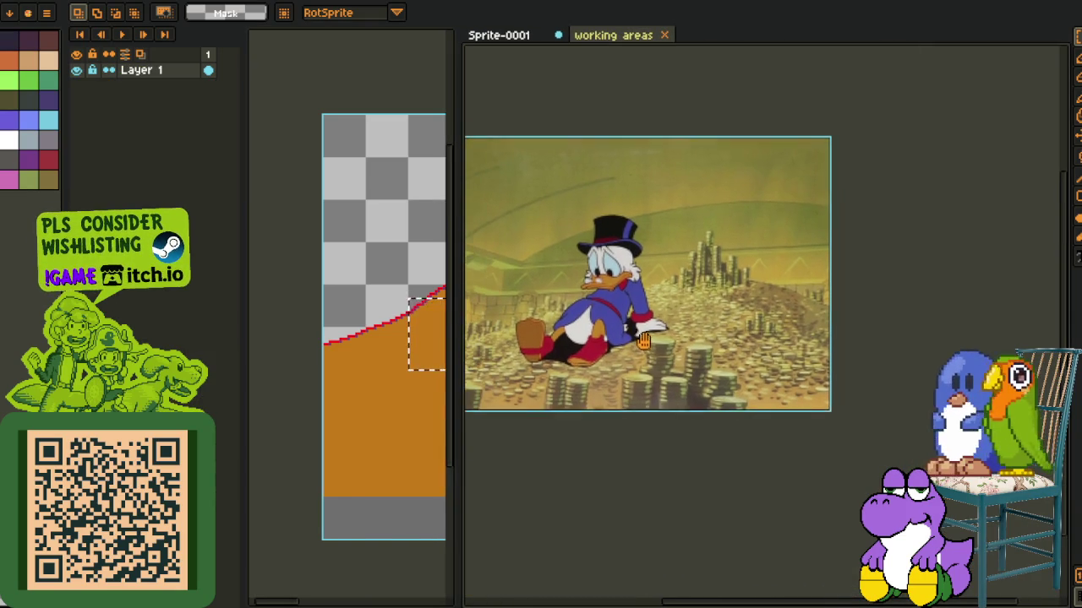
scroll(582, 296, "up", 1)
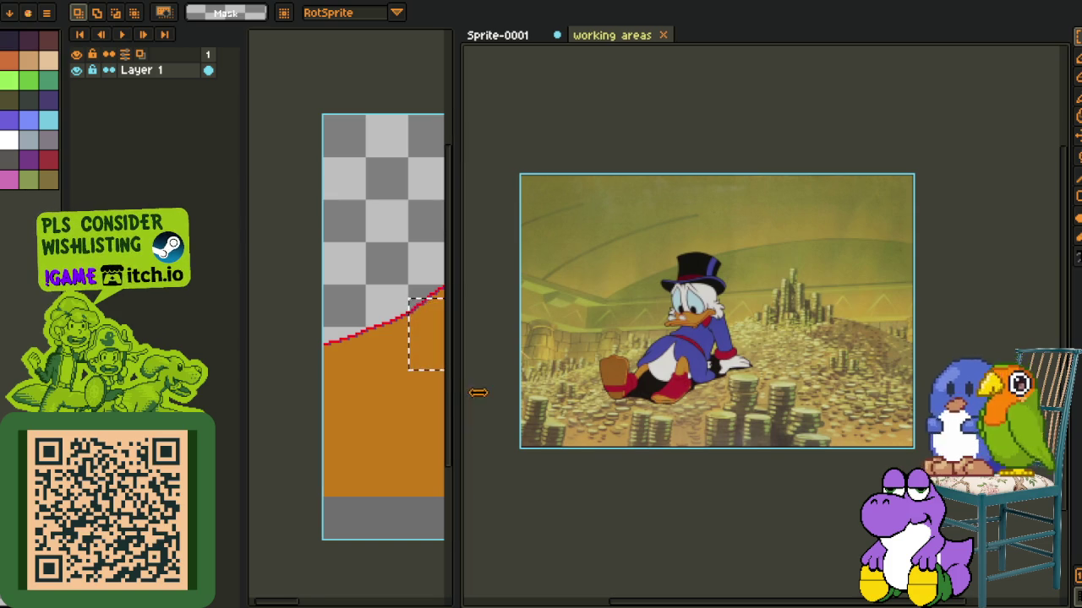
- Widen the cutscene canvas again and return to the sprite beside the reference
left_click_drag(456, 404, 614, 404)
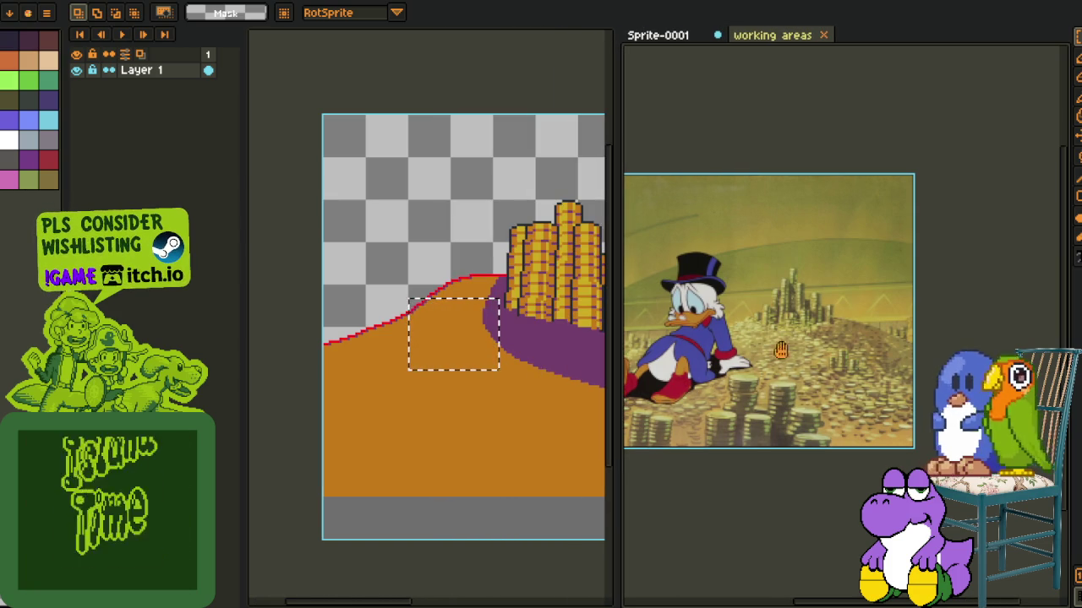
scroll(728, 425, "up", 1)
scroll(739, 381, "up", 2)
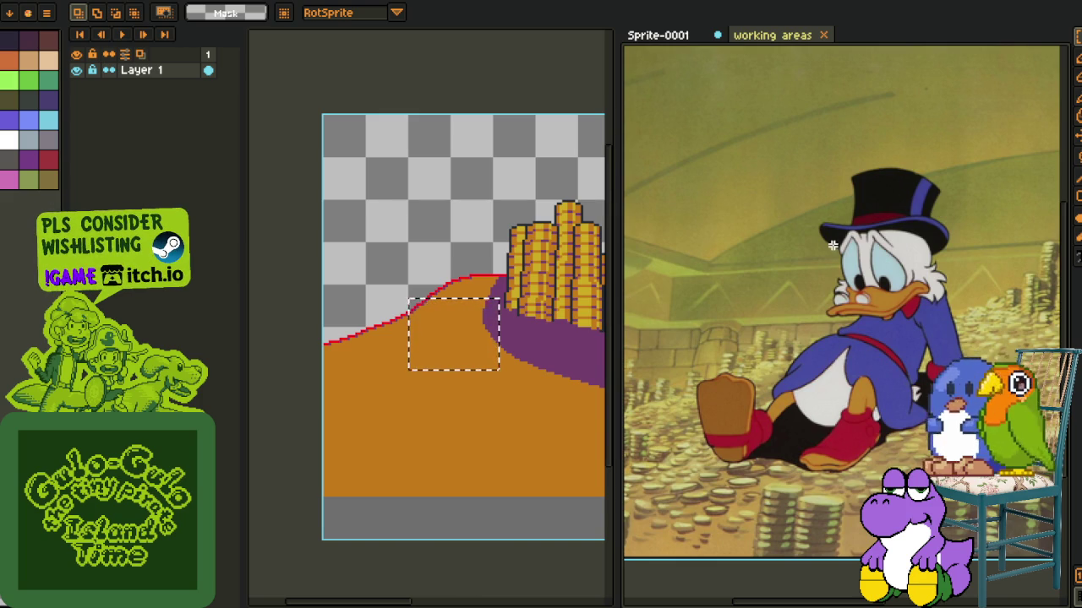
key("ctrl+Tab")
left_click_drag(618, 263, 824, 263)
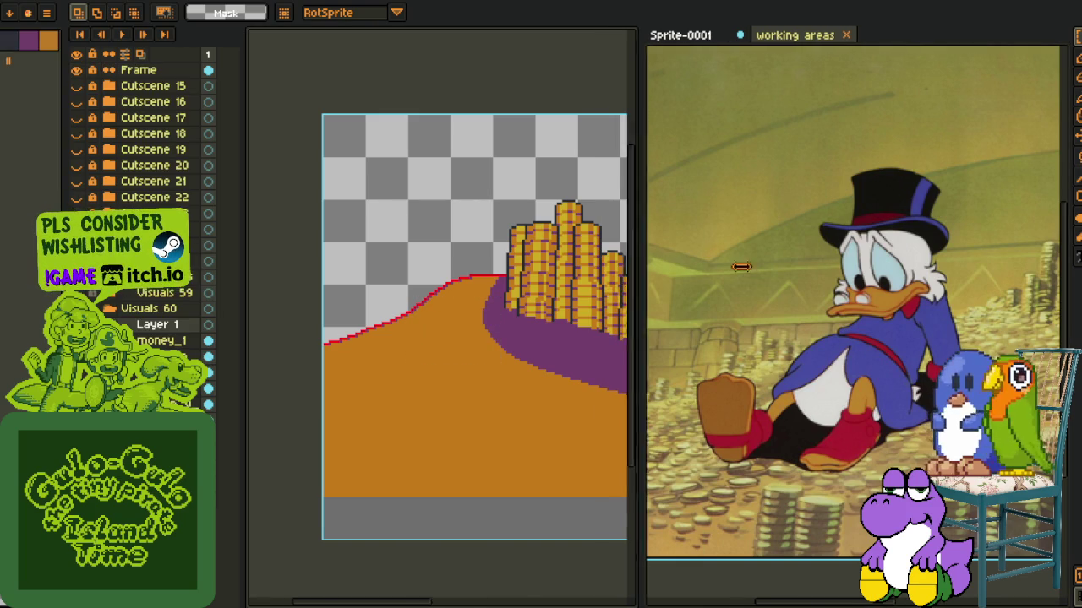
key("ctrl+Tab")
scroll(911, 284, "up", 3)
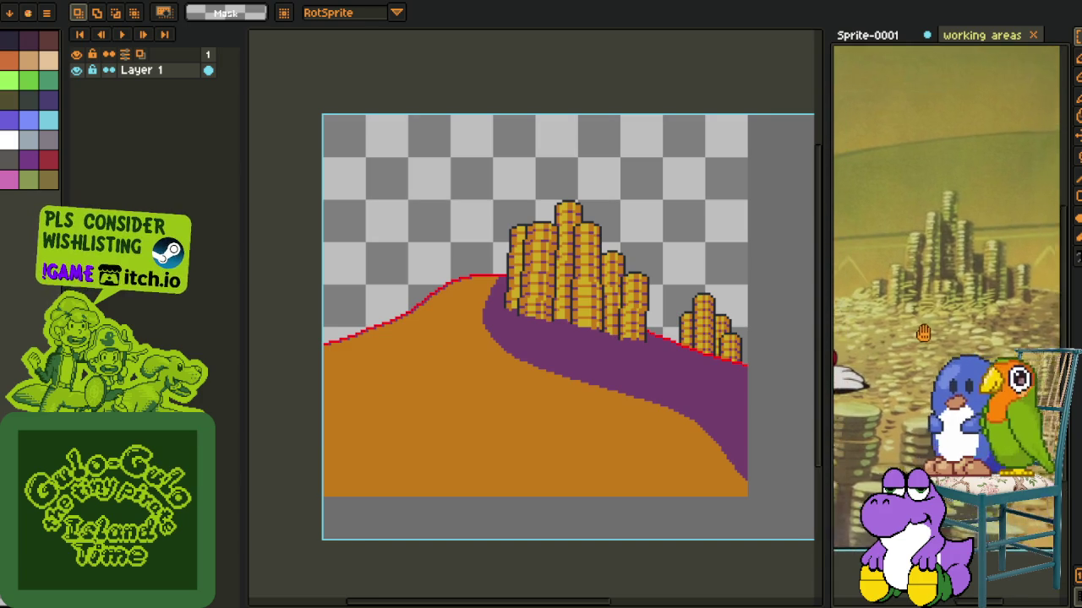
key("ctrl+Tab")
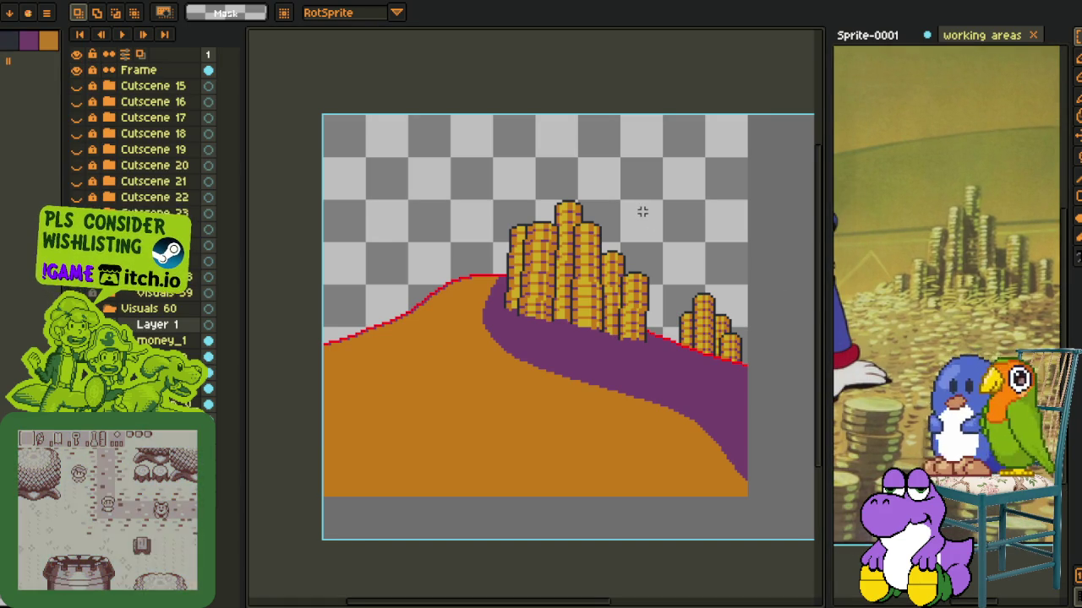
scroll(388, 313, "up", 1)
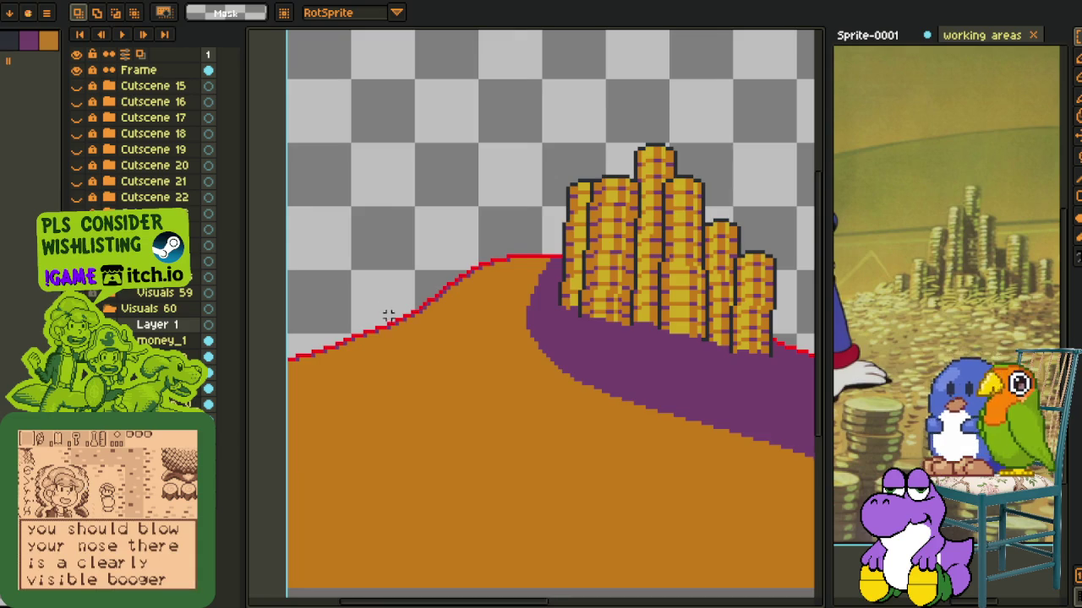
left_click_drag(383, 287, 315, 330)
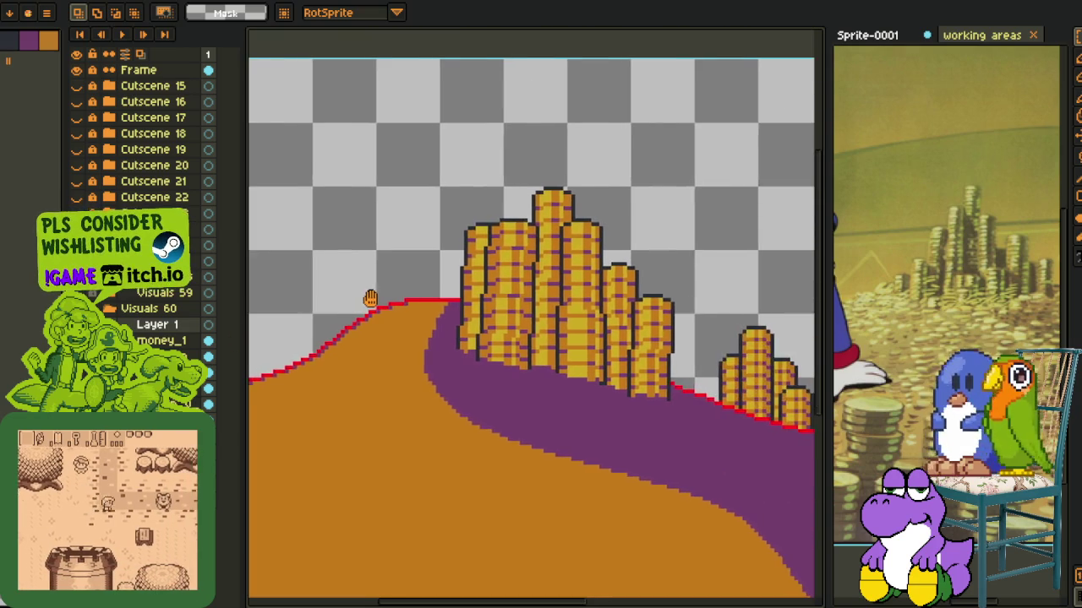
scroll(370, 244, "down", 2)
scroll(411, 278, "up", 1)
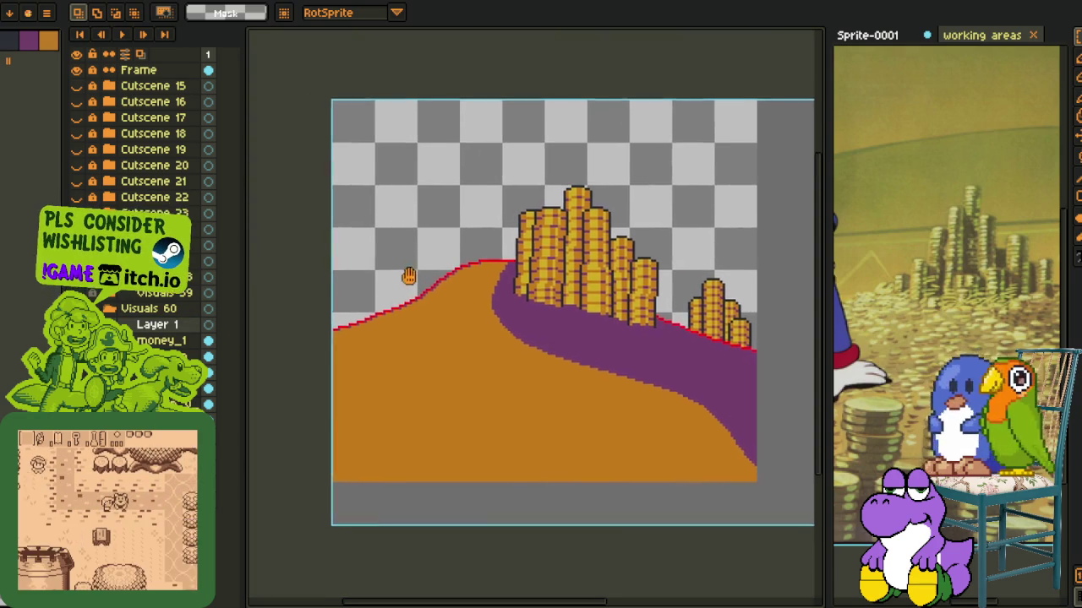
scroll(375, 300, "up", 2)
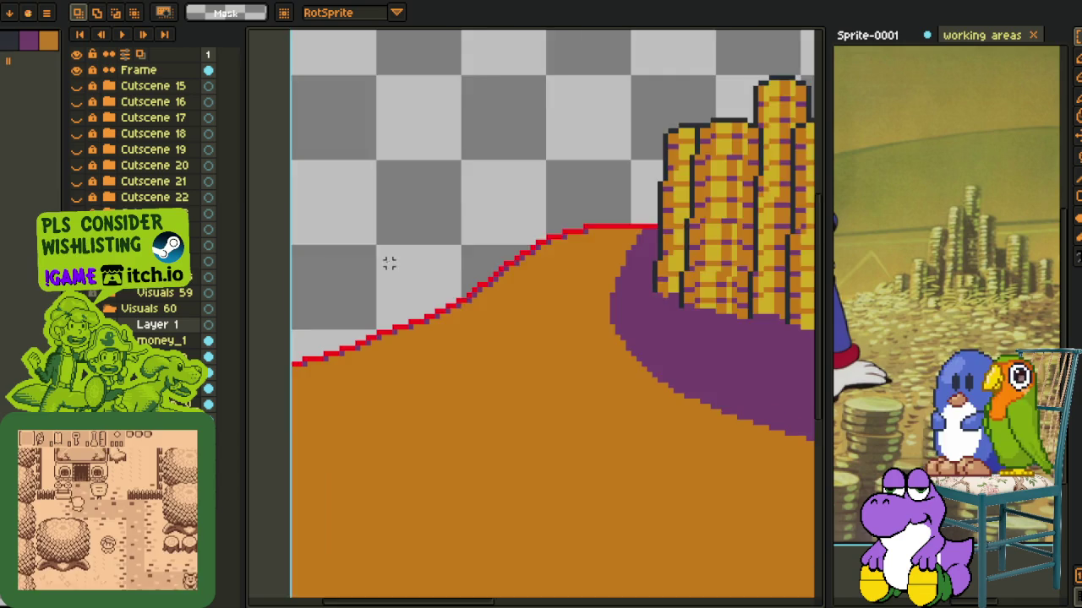
scroll(387, 264, "down", 1)
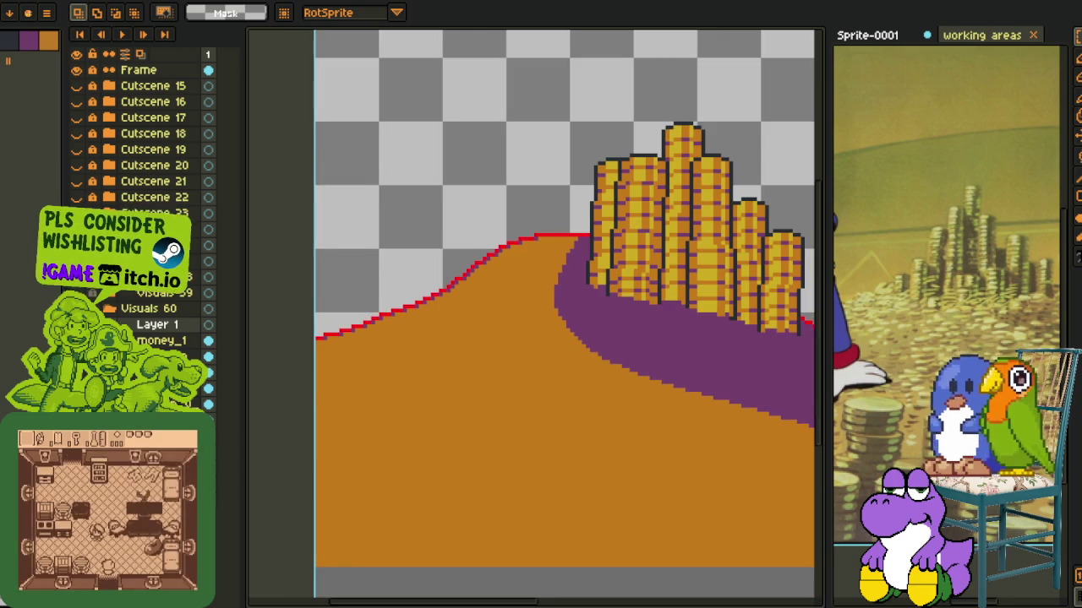
- Pencil a pair of jagged 1px black vertical lines above the left hill slope
scroll(405, 376, "up", 2)
key("b")
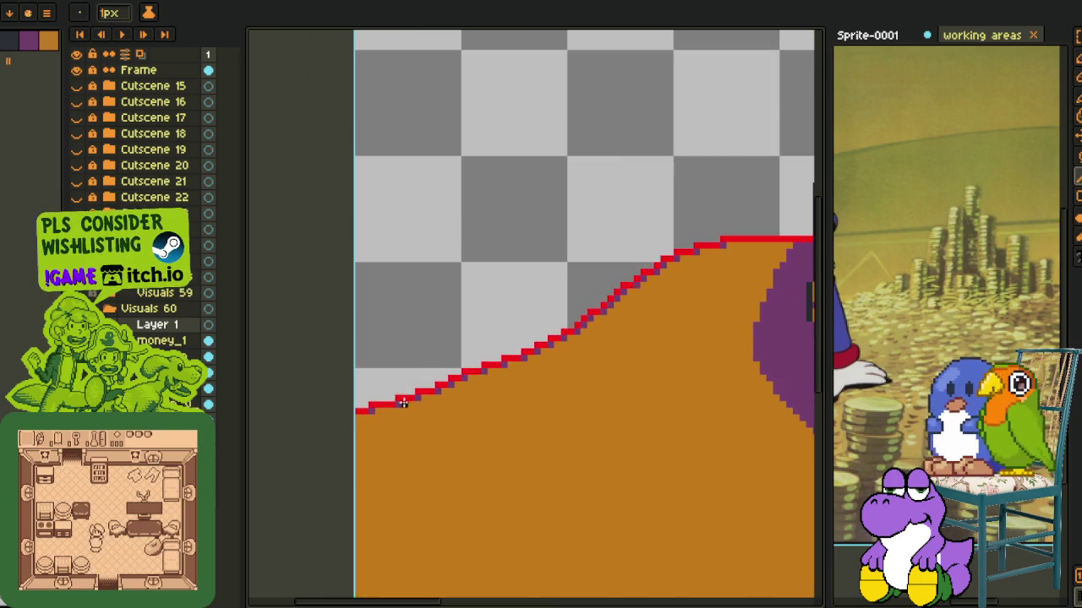
left_click_drag(368, 462, 369, 295)
key("ctrl+z")
mouse_move(375, 372)
left_mouse_down()
mouse_move(375, 272)
mouse_move(389, 255)
left_mouse_up()
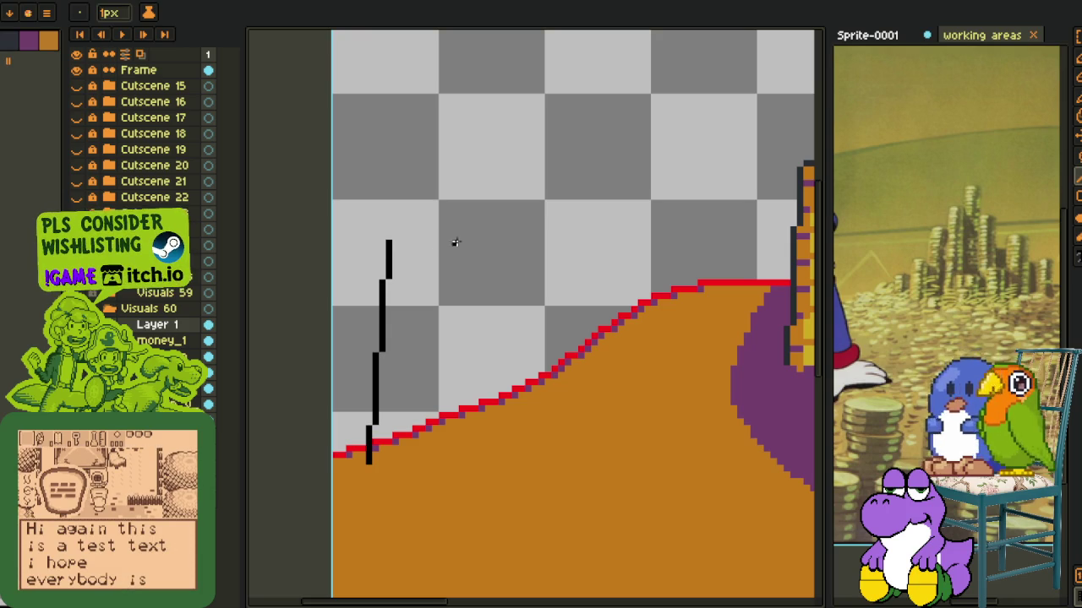
mouse_move(447, 321)
left_mouse_down()
mouse_move(437, 461)
mouse_move(448, 243)
left_mouse_up()
key("ctrl+z")
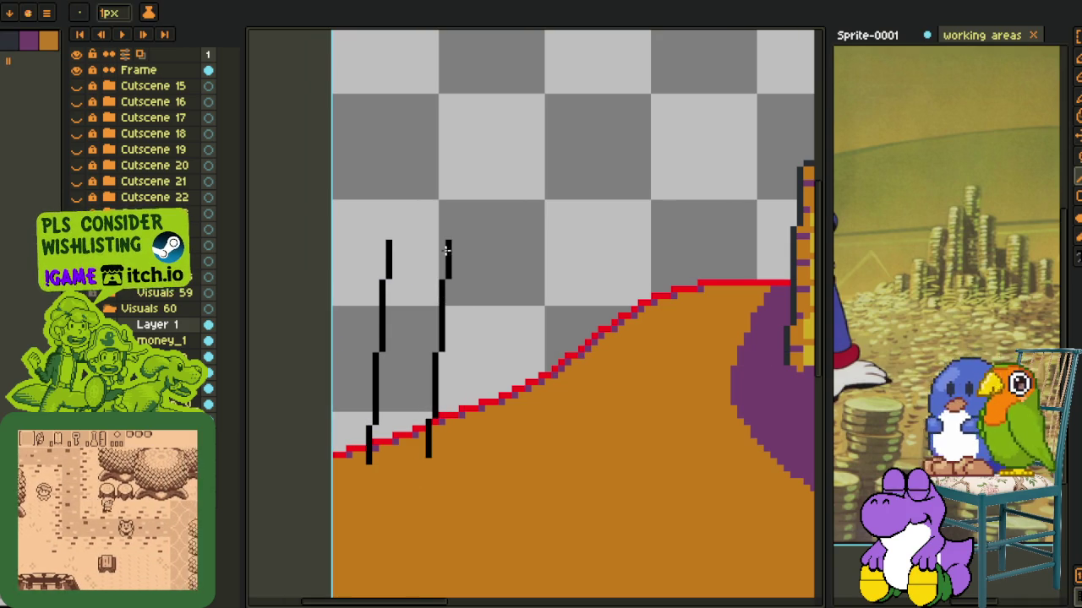
- Select both black lines and drag a copy up and to the right
key("m")
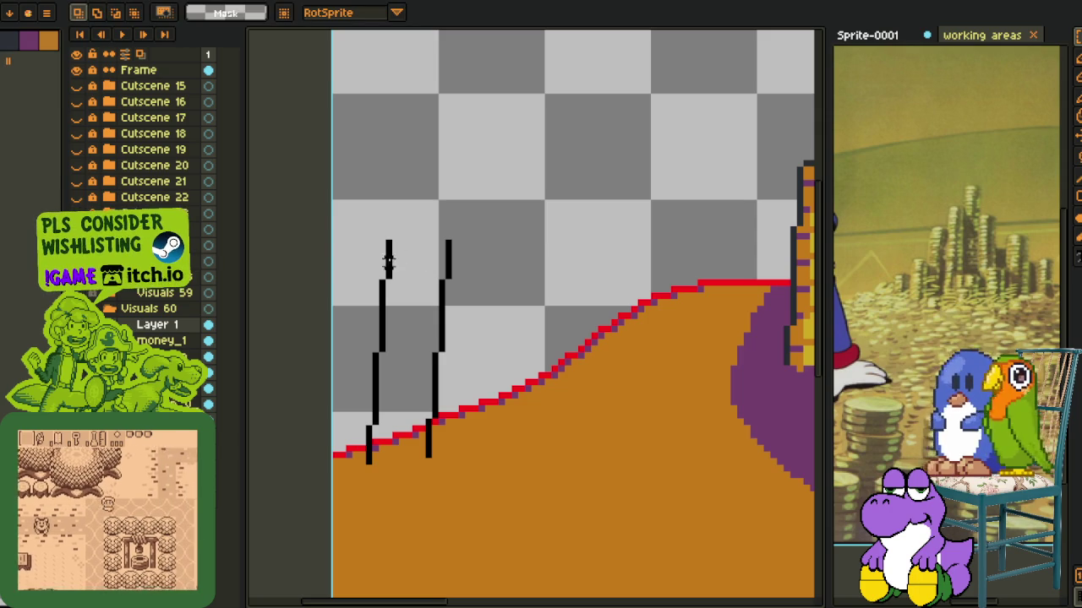
left_click_drag(331, 218, 514, 559)
left_click_drag(456, 465, 547, 453)
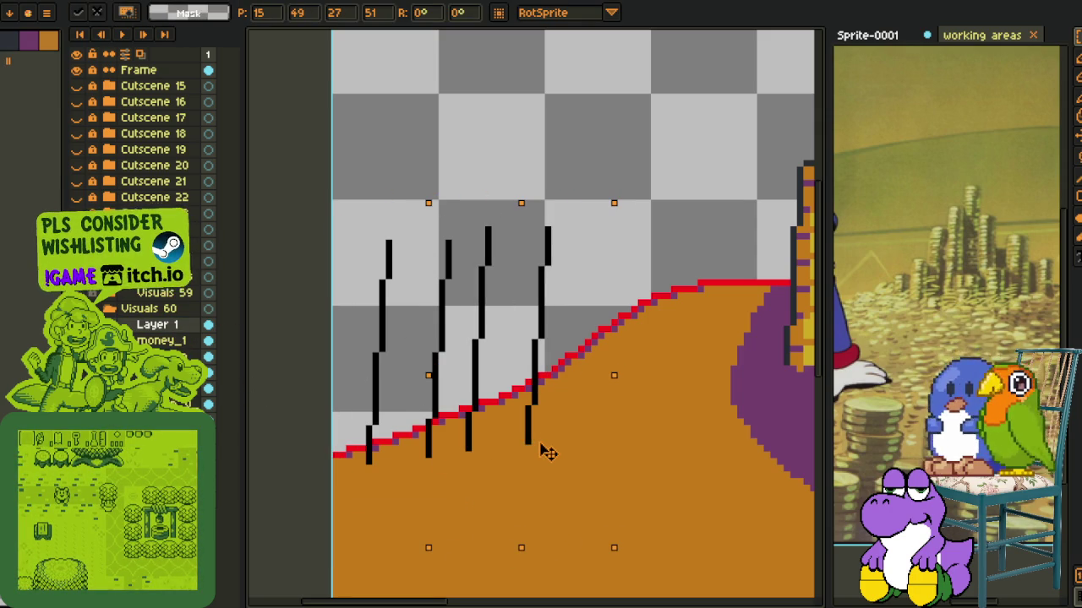
- Drop the copied lines and nudge the upper segments of lines three and four one pixel left
left_click(587, 150)
scroll(474, 411, "up", 1)
left_click_drag(473, 411, 517, 180)
key("Left")
left_click(607, 196)
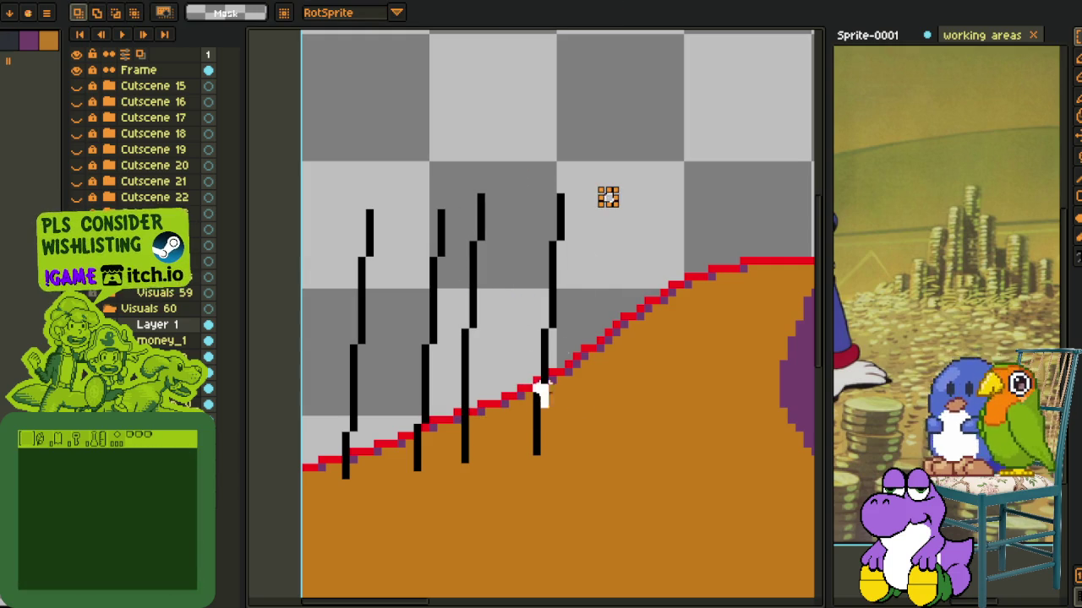
left_click_drag(537, 407, 617, 181)
key("Left")
left_click(488, 214)
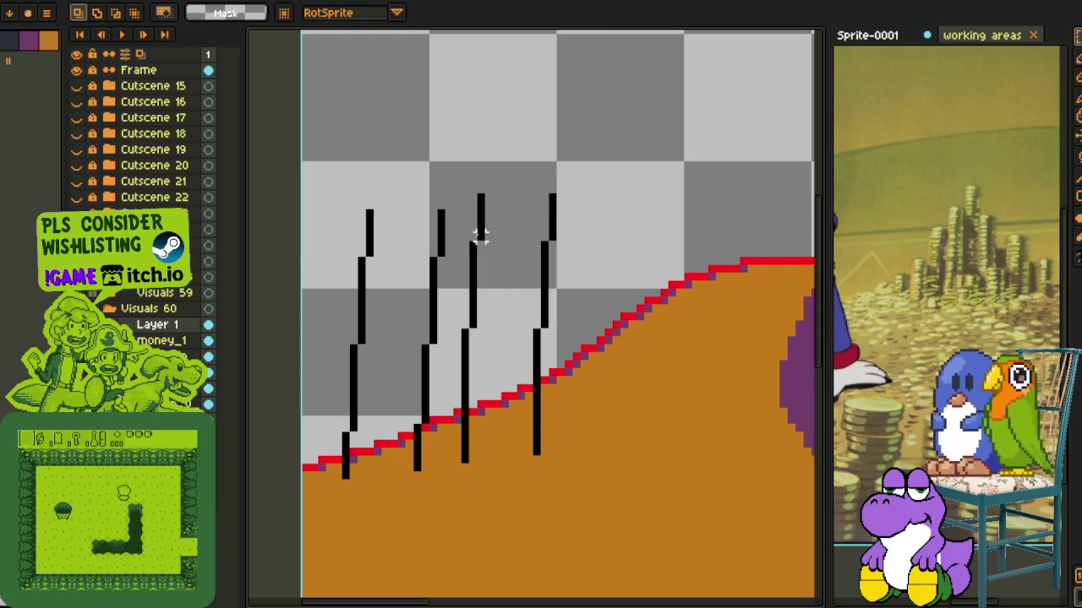
- Shift the tops of lines three and four left, then move both lines one pixel right
mouse_move(473, 241)
left_mouse_down()
mouse_move(519, 200)
mouse_move(584, 174)
left_mouse_up()
key("Left")
left_click(488, 203)
mouse_move(463, 179)
left_mouse_down()
mouse_move(464, 233)
mouse_move(570, 514)
mouse_move(581, 518)
left_mouse_up()
key("Right")
left_click(656, 412)
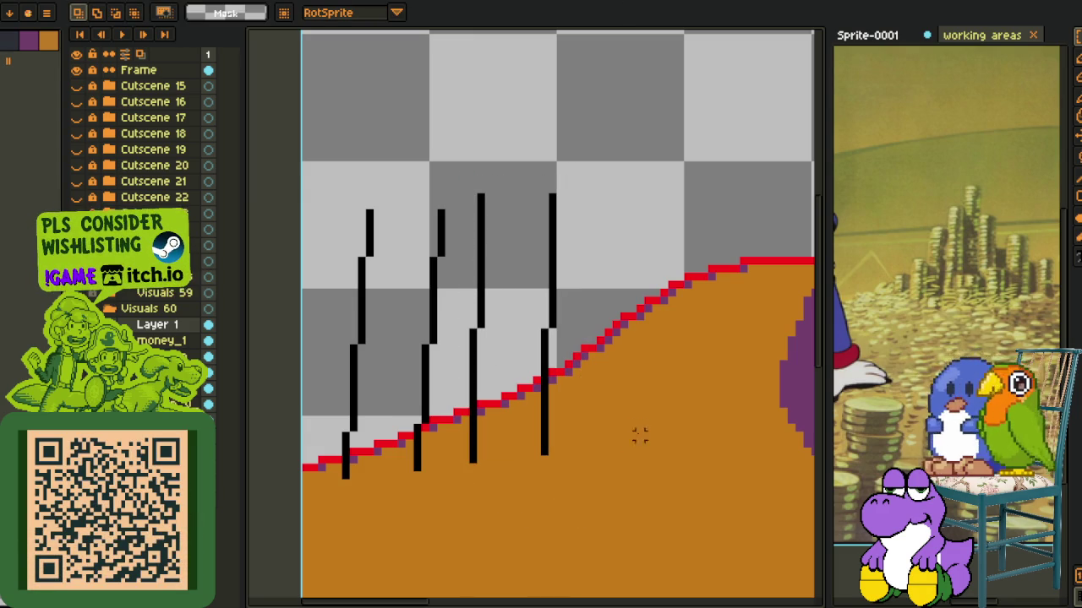
- Remove a stray stroke across the black lines and select the rightmost line
left_click_drag(632, 440, 578, 423)
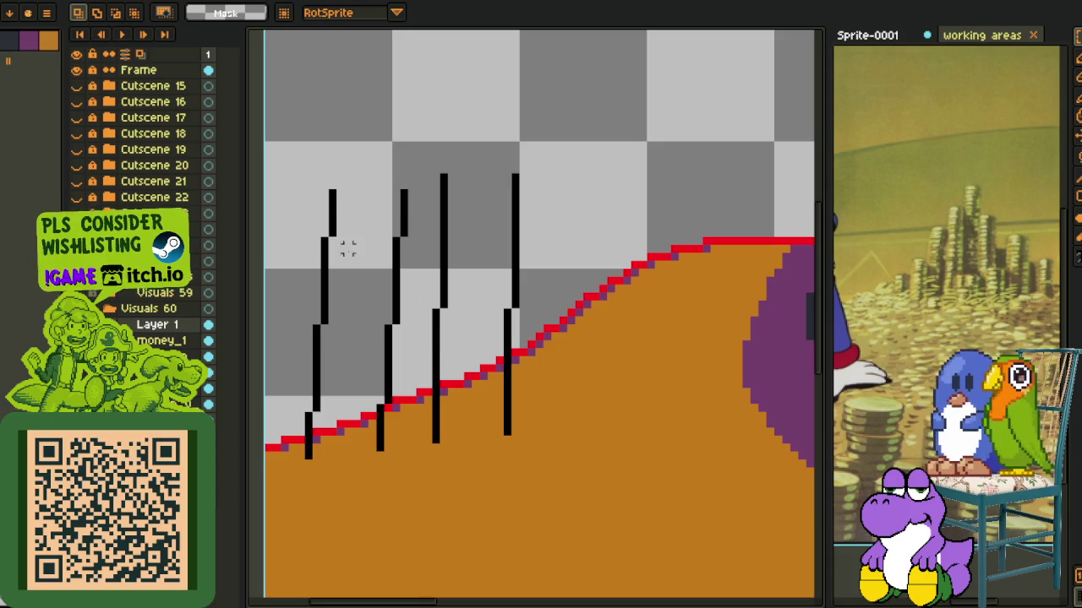
scroll(348, 247, "up", 2)
left_click_drag(344, 206, 497, 218)
mouse_move(671, 185)
left_mouse_down()
mouse_move(507, 260)
mouse_move(634, 253)
left_mouse_up()
key("ctrl+d")
scroll(583, 200, "down", 2)
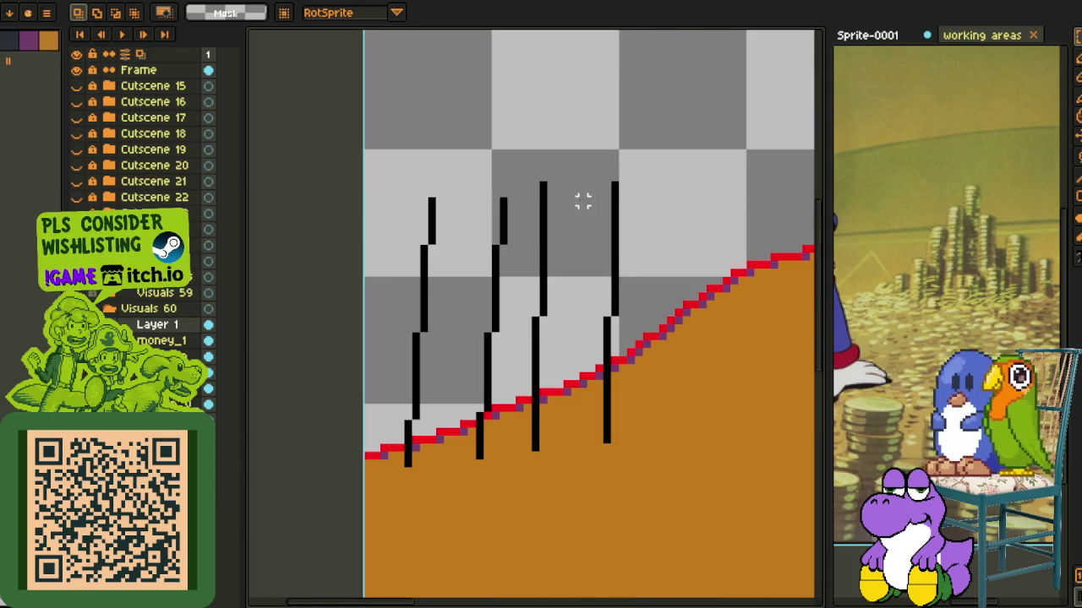
left_click_drag(580, 158, 686, 459)
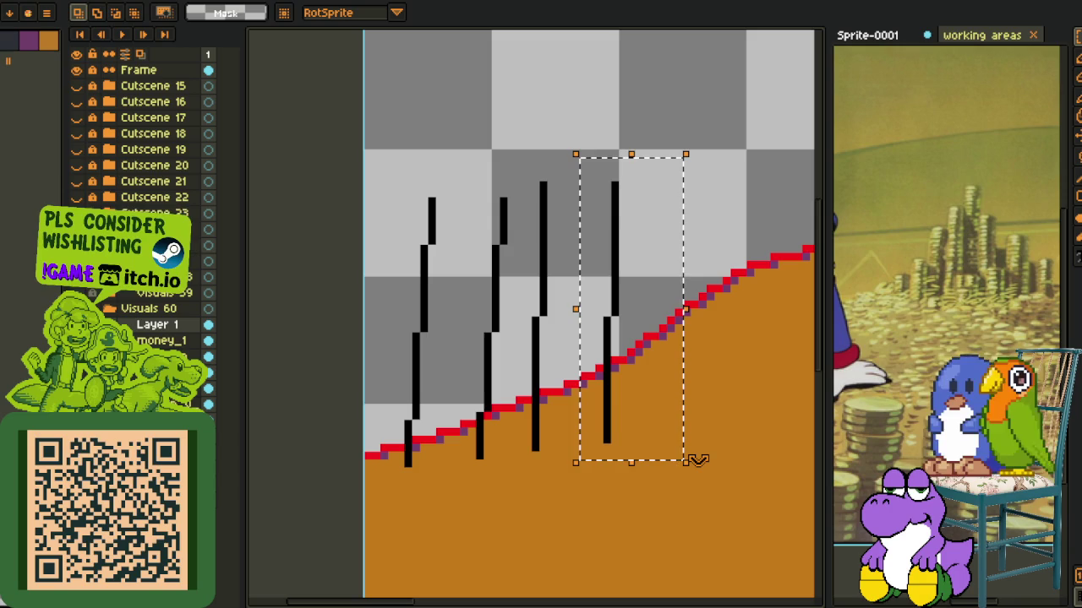
scroll(694, 460, "down", 1)
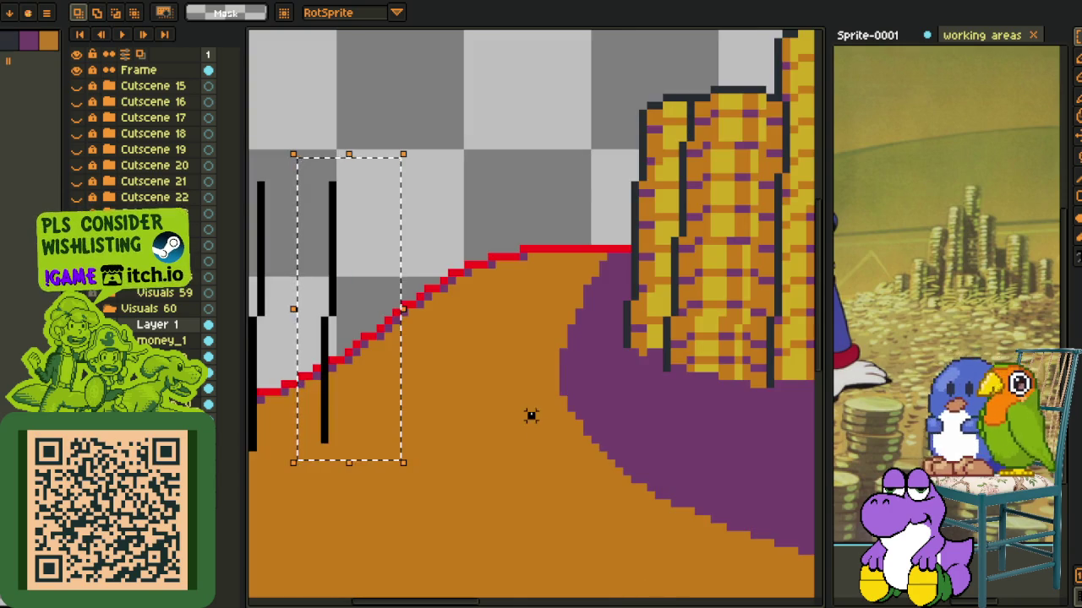
- Deselect the line and bring the coin stacks and sketch lines into view
key("ctrl+d")
scroll(531, 415, "down", 1)
left_click_drag(507, 411, 532, 420)
scroll(655, 338, "up", 1)
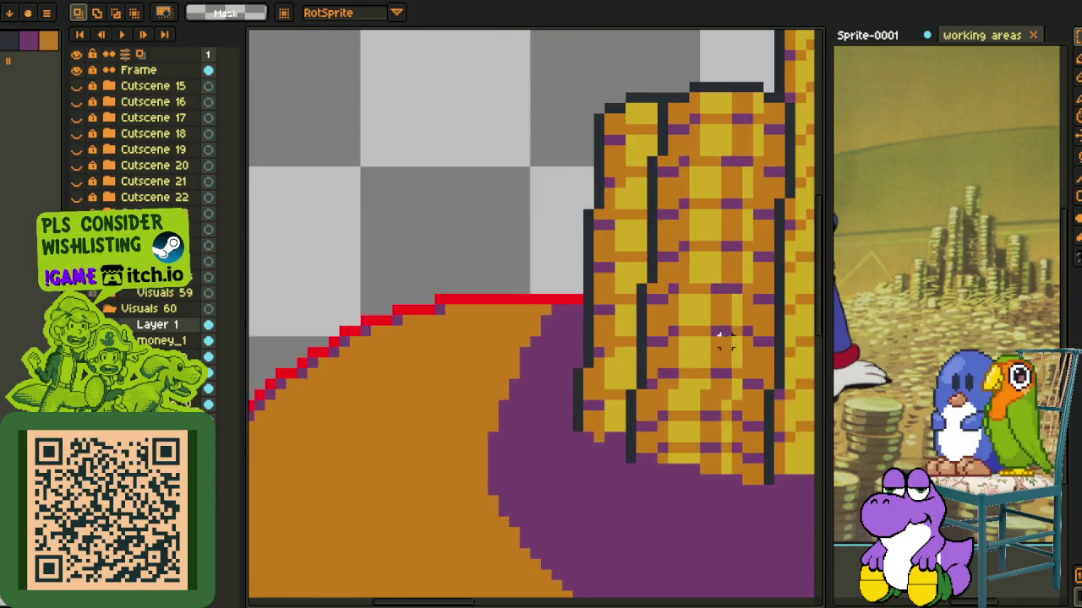
scroll(655, 338, "up", 1)
scroll(636, 341, "right", 2)
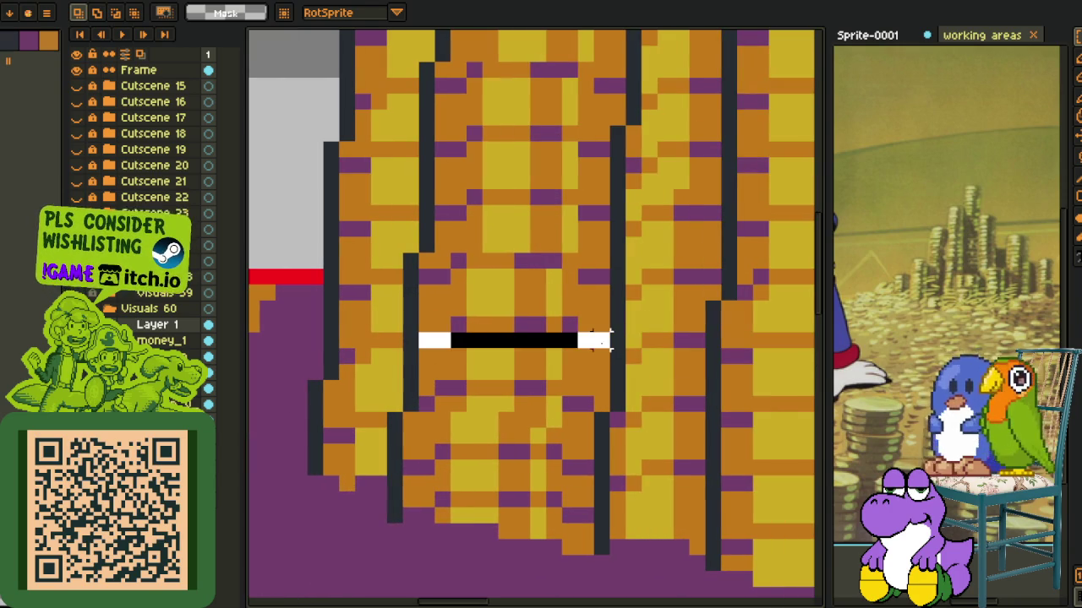
left_click_drag(609, 340, 611, 340)
scroll(442, 386, "down", 3)
scroll(341, 402, "up", 1)
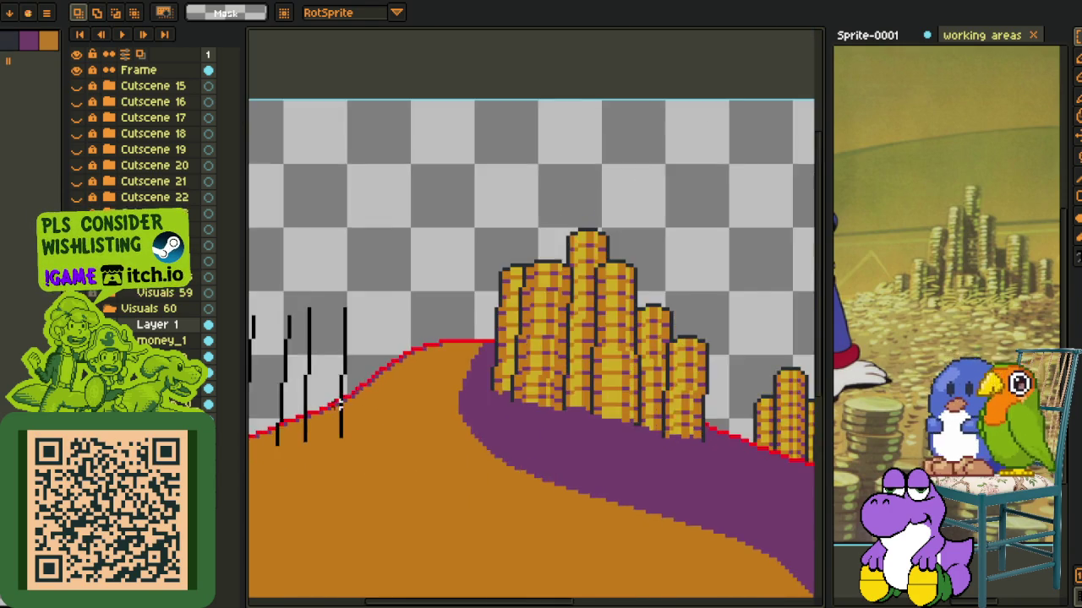
scroll(495, 374, "up", 1)
scroll(434, 212, "up", 2)
- Commit the moved sketch strokes, clear the selection, and save the cutscene
left_click_drag(435, 184, 667, 499)
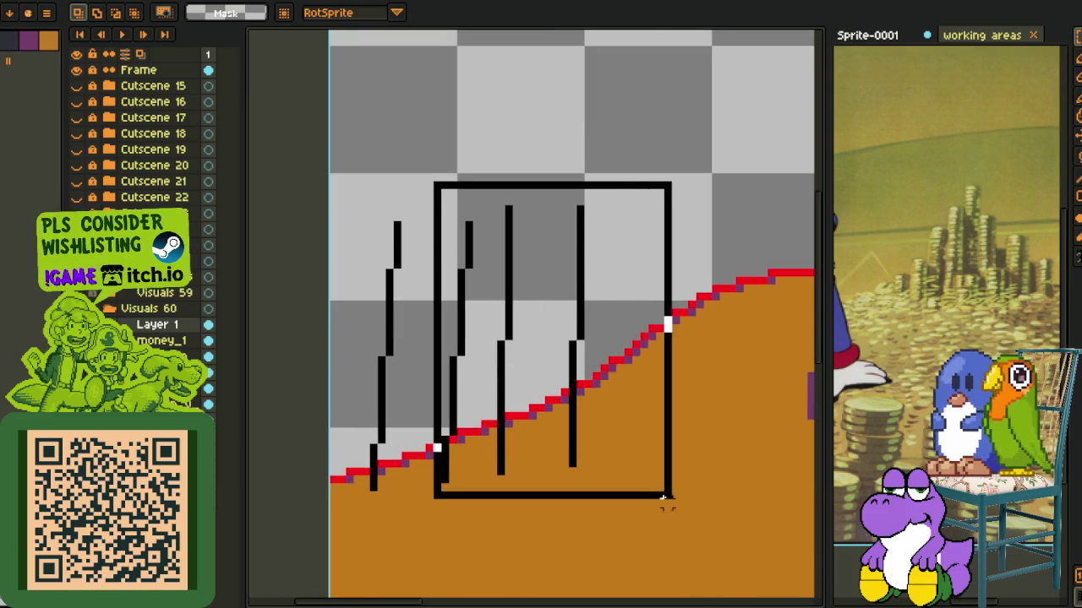
left_click(618, 119)
left_click_drag(517, 162, 683, 517)
key("ctrl+d")
scroll(580, 259, "down", 2)
key("ctrl+s")
- With the 1px pencil, extend the rightmost pillar line upward
scroll(511, 359, "up", 1)
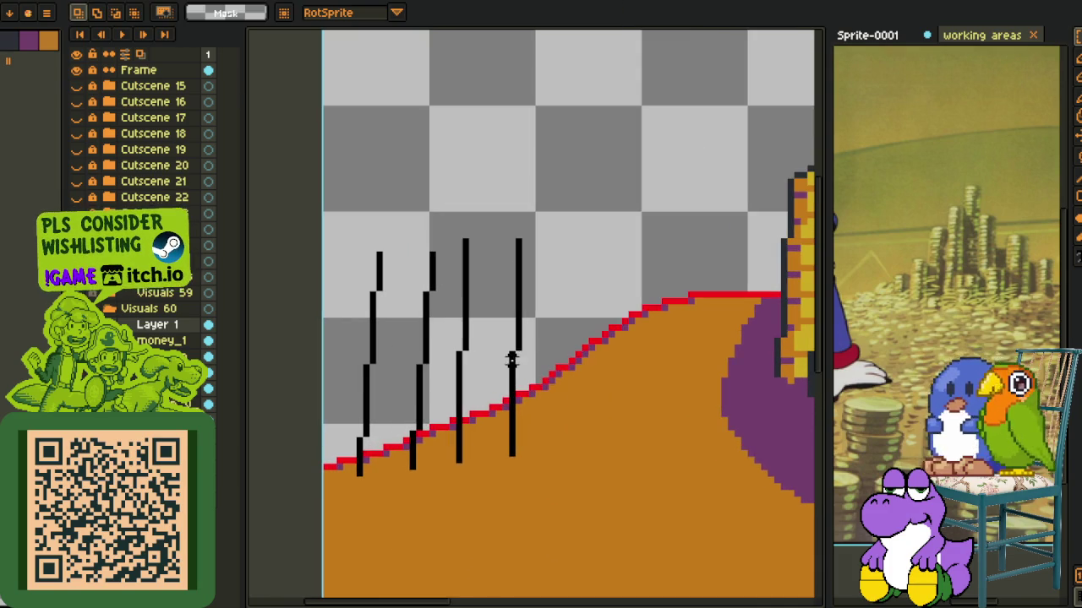
key("b")
scroll(507, 397, "up", 1)
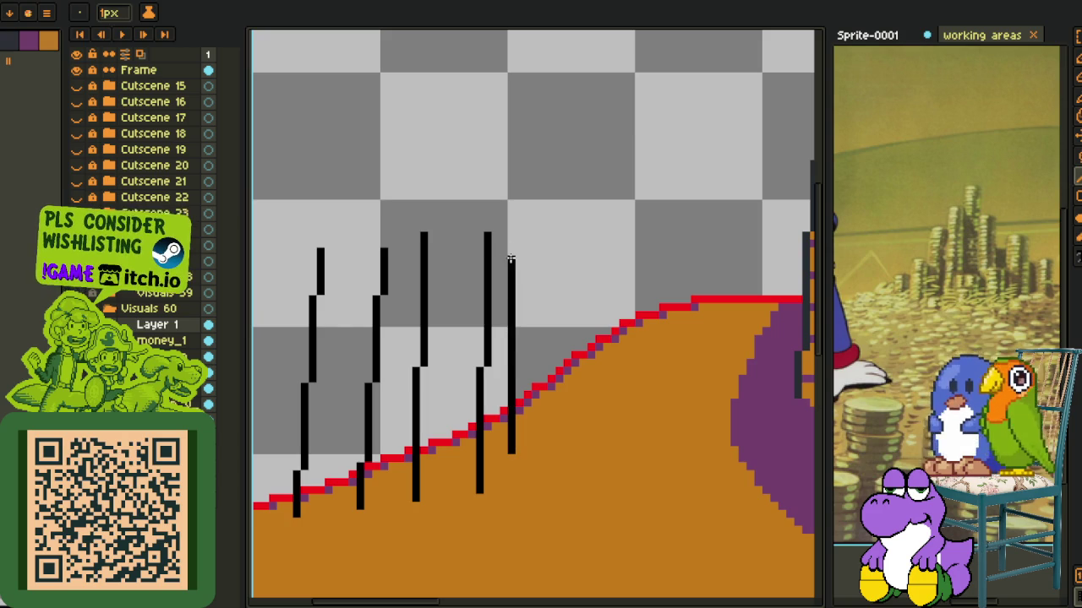
left_click_drag(509, 241, 510, 223)
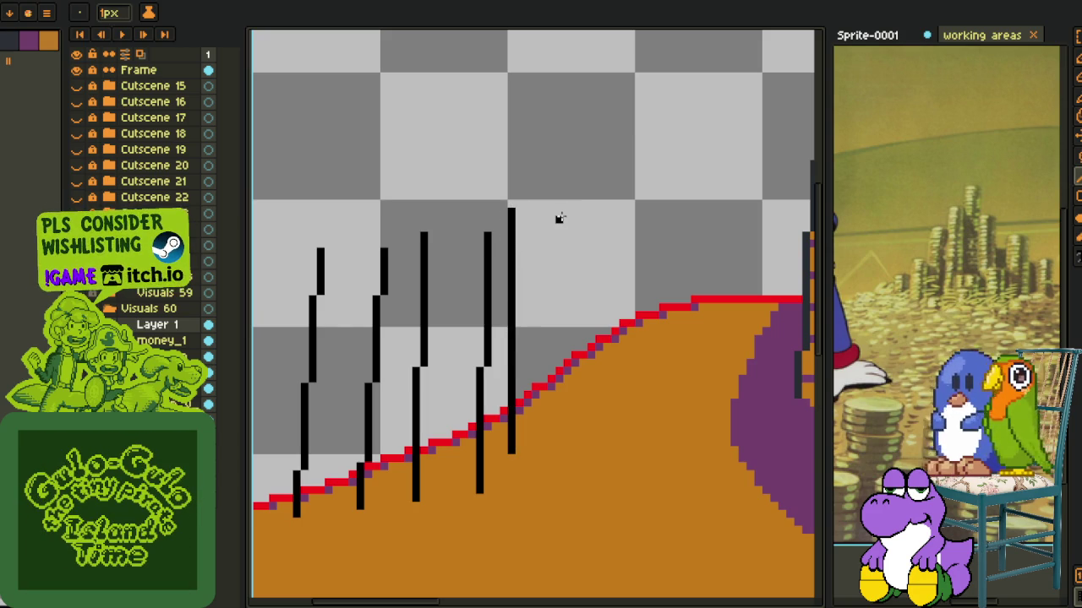
- Draw a new pillar line up the slope, delete the extended one, and copy the new line right
left_click_drag(559, 212, 575, 456)
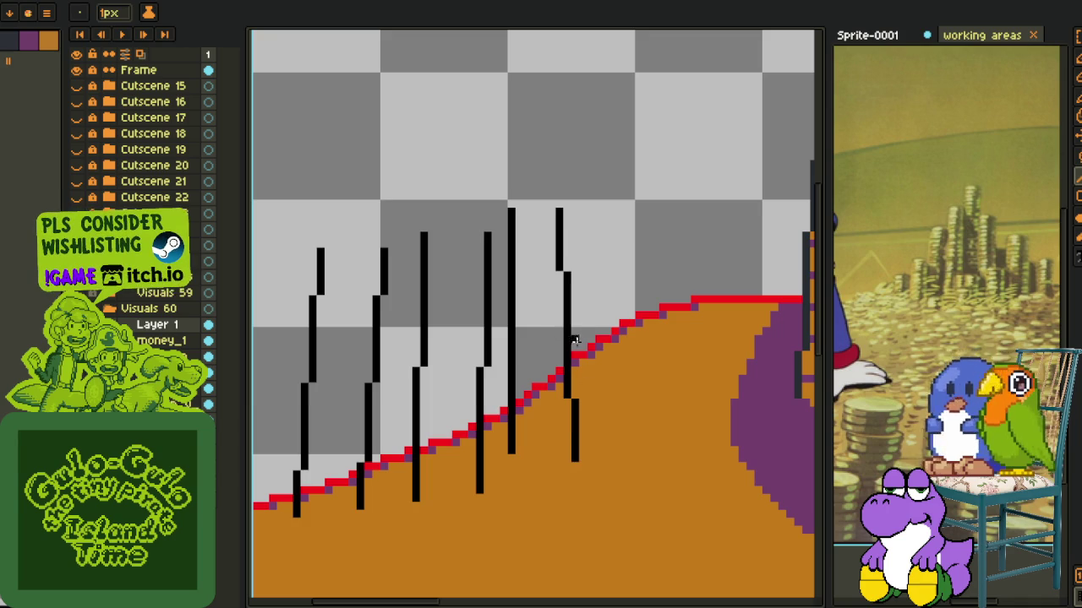
key("m")
left_click_drag(503, 203, 534, 475)
key("Delete")
mouse_move(540, 184)
left_mouse_down()
mouse_move(567, 363)
mouse_move(614, 519)
left_mouse_up()
left_click_drag(593, 456, 657, 456)
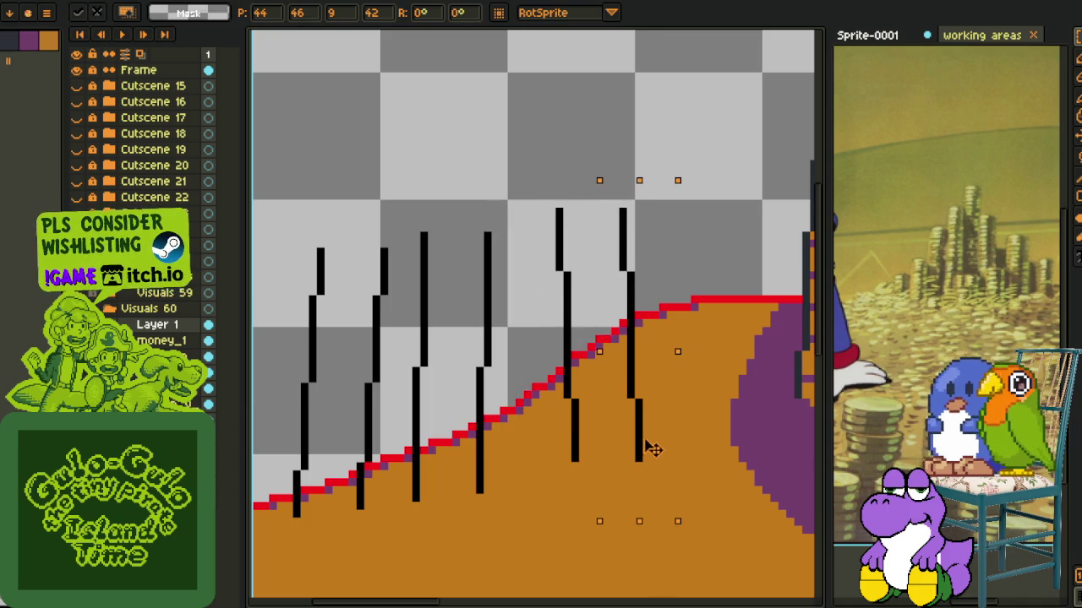
key("Return")
- Shift the rightmost pillar line right and move the right pair down onto the slope
scroll(596, 368, "up", 2)
left_click_drag(531, 352, 637, 360)
scroll(667, 269, "down", 2)
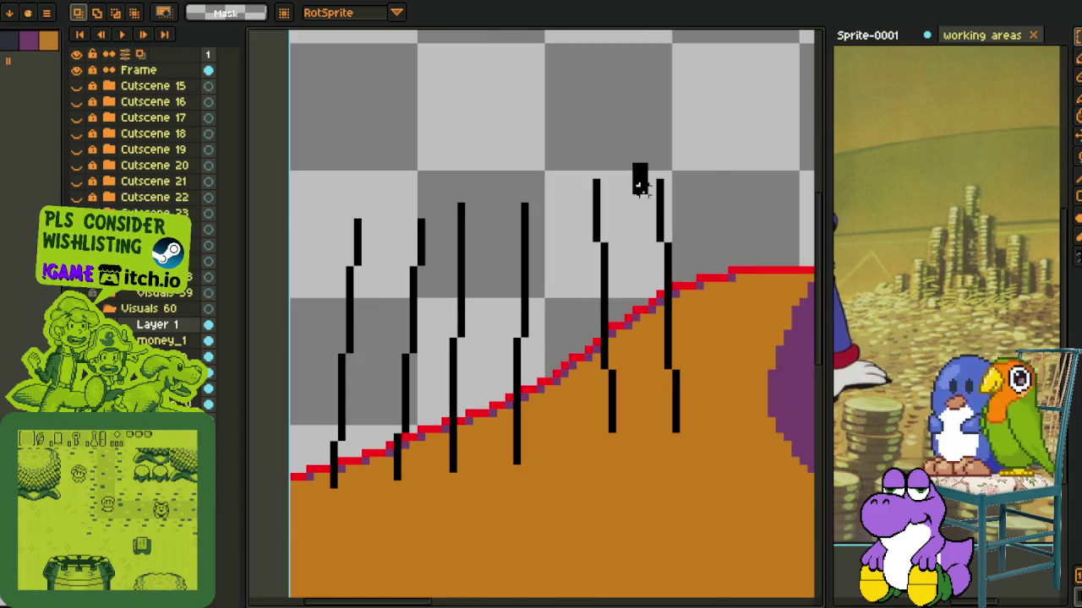
mouse_move(646, 186)
left_mouse_down()
mouse_move(659, 193)
mouse_move(755, 500)
left_mouse_up()
left_click(622, 158)
left_click_drag(651, 375, 612, 387)
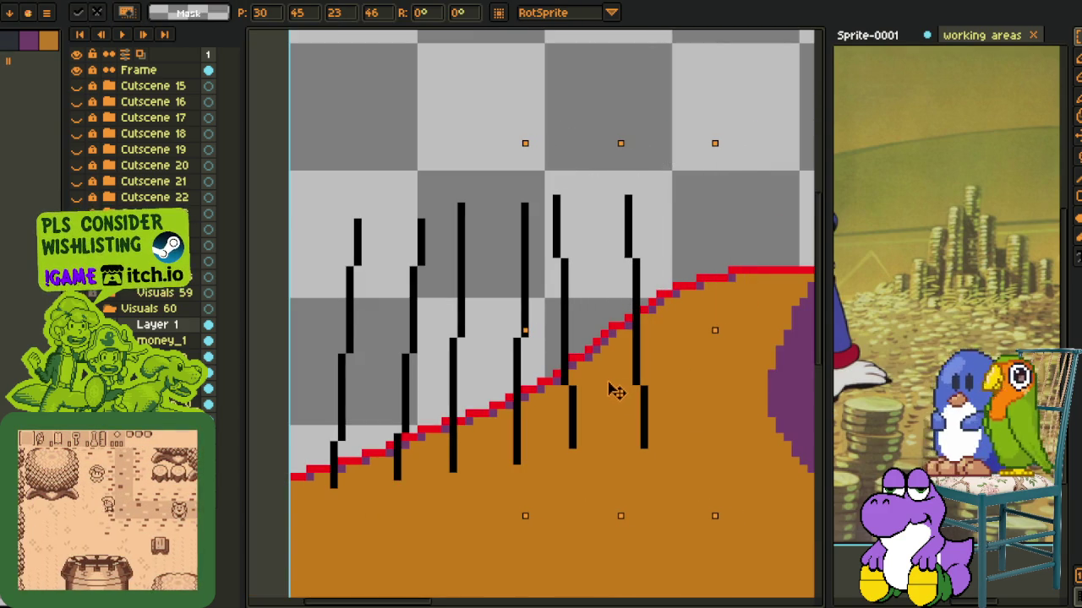
left_click(468, 152)
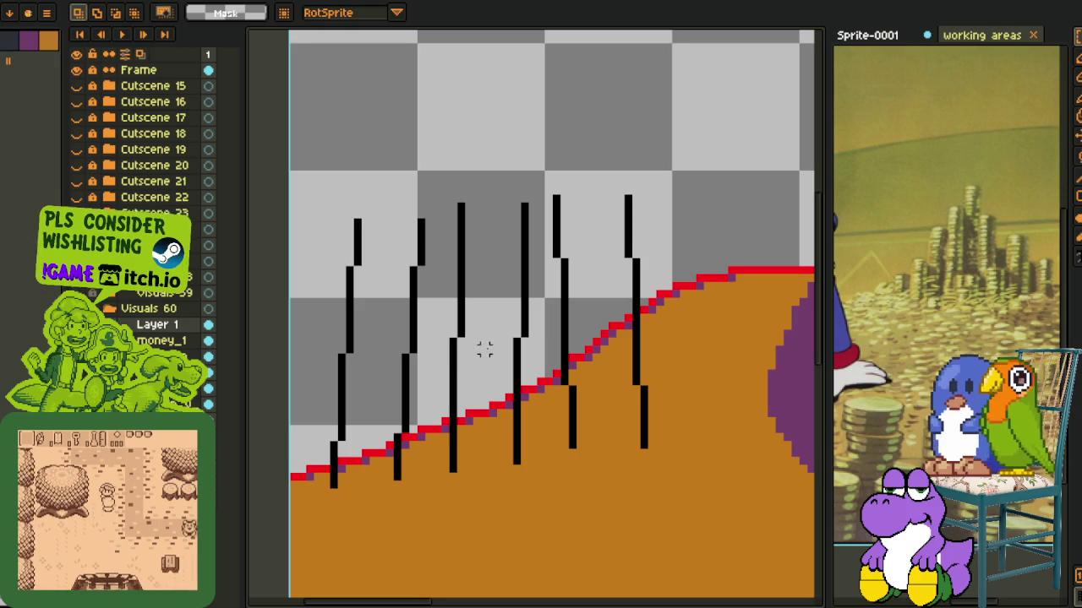
right_click(146, 323)
mouse_move(186, 351)
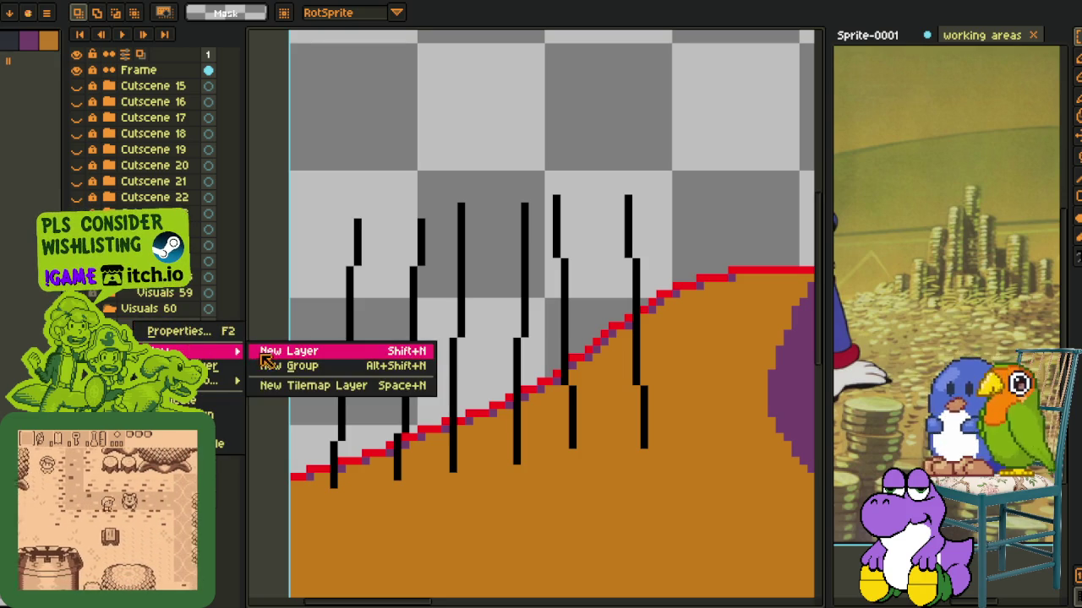
- Add an empty Layer 2 and raise the two rightmost pillar lines slightly
left_click(261, 354)
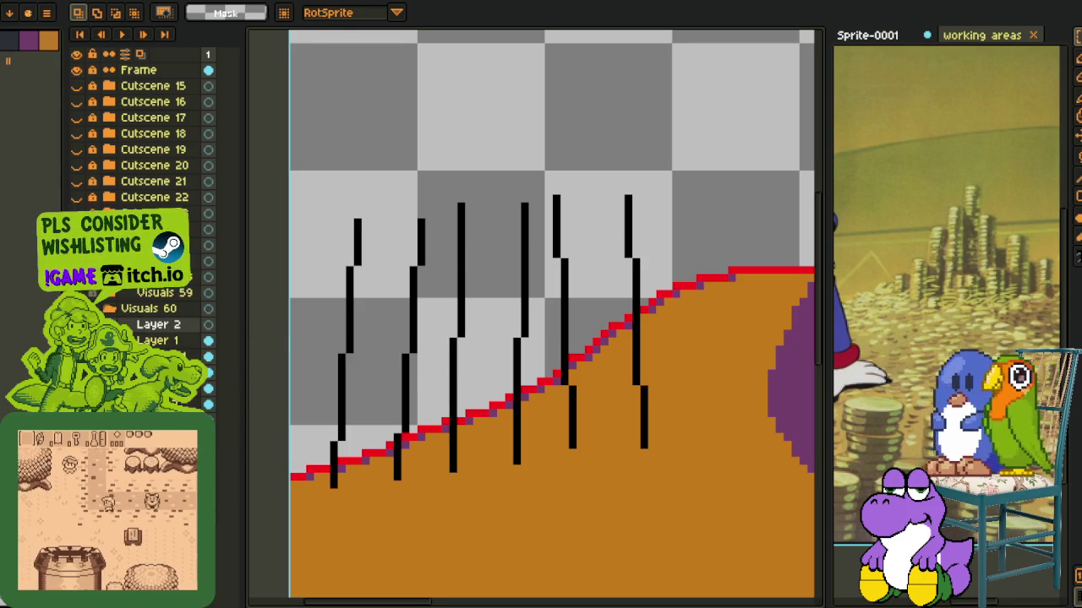
left_click_drag(431, 146, 698, 523)
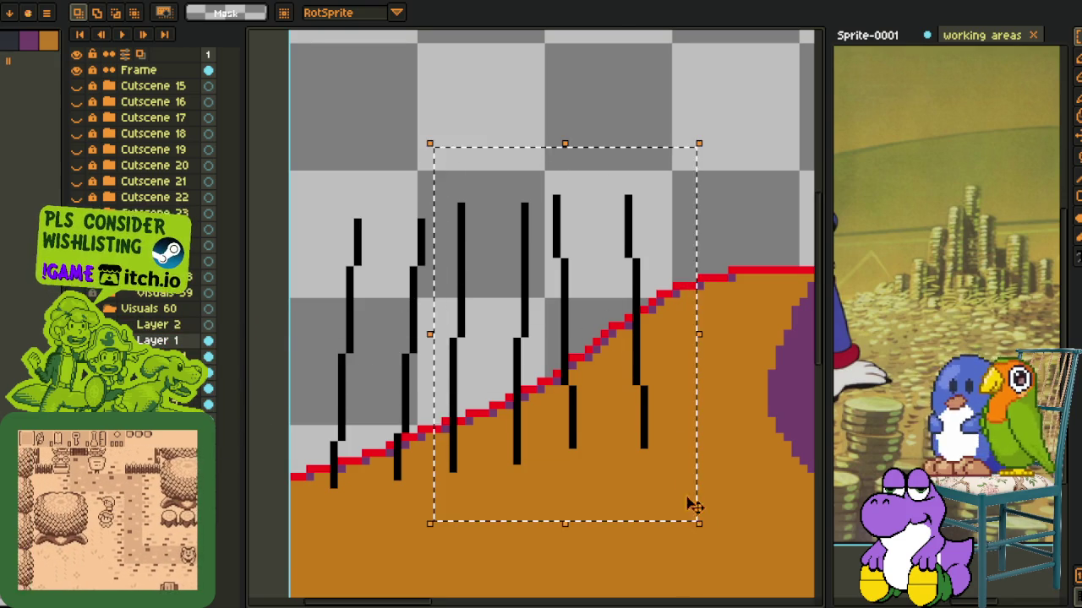
left_click_drag(535, 157, 721, 498)
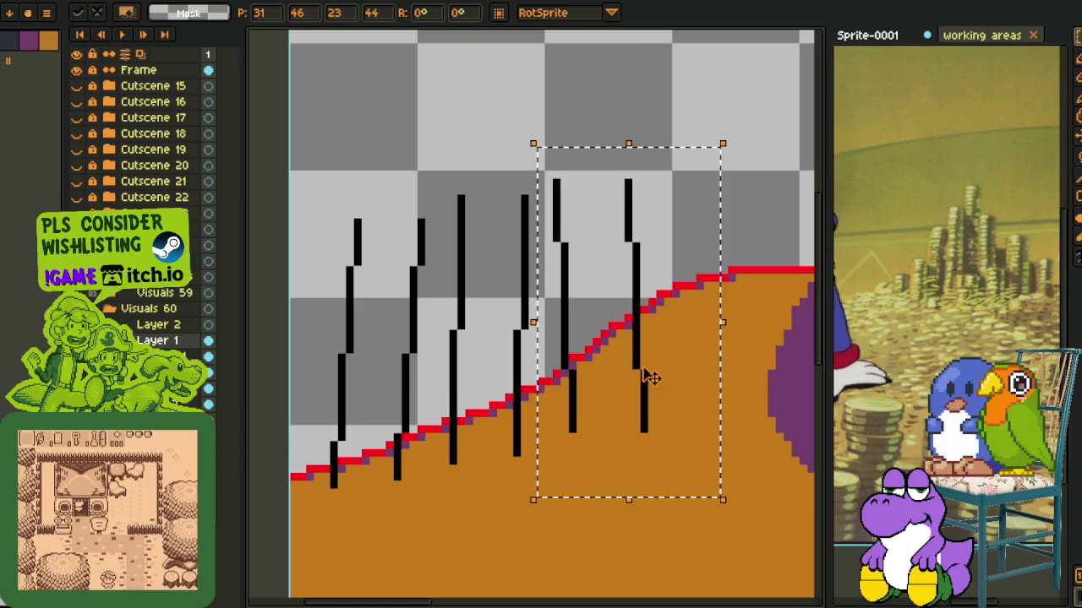
left_click(374, 374)
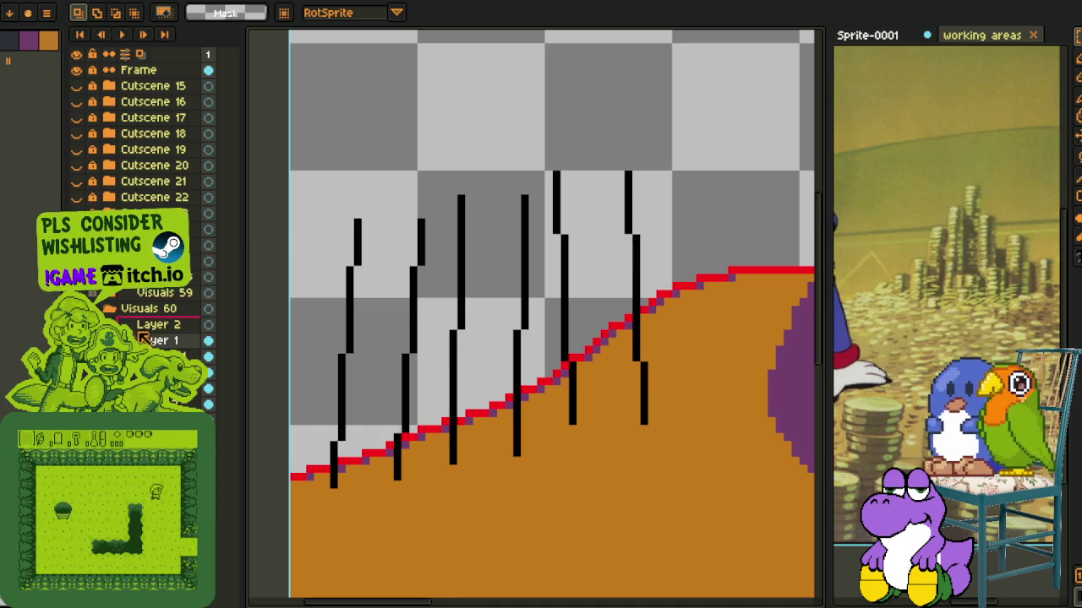
- On Layer 2, draw a white ellipse atop the leftmost pillar and erase its lower half into an arch
left_click_drag(142, 335, 143, 334)
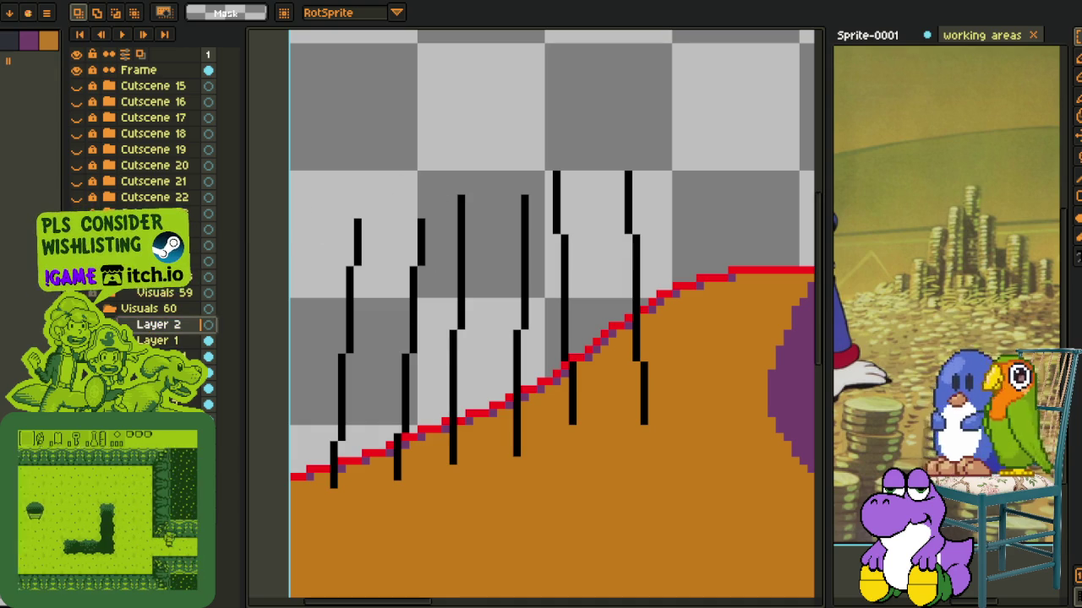
scroll(397, 260, "up", 1)
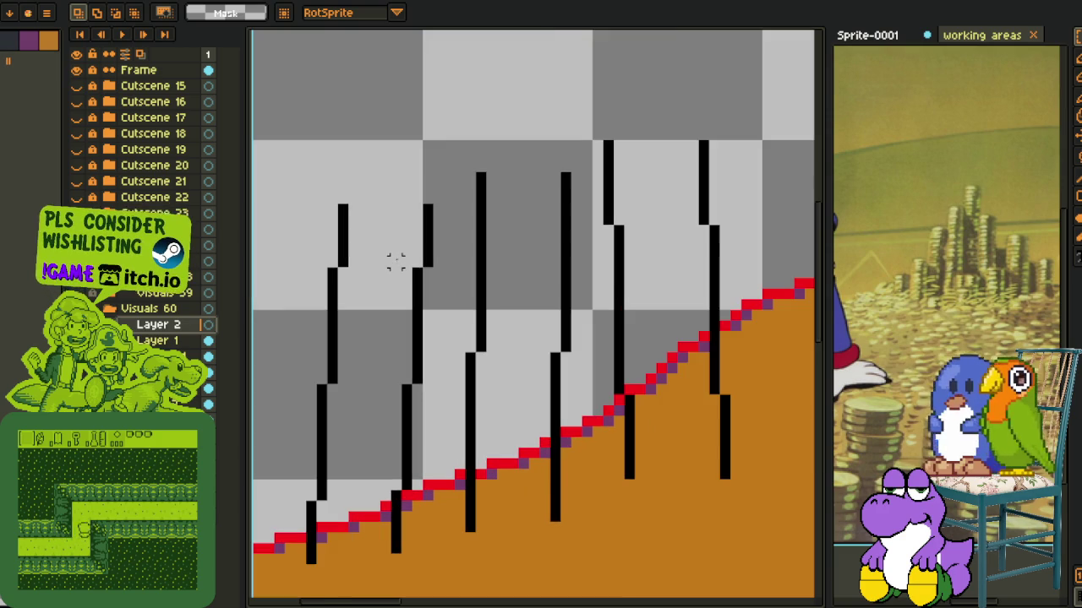
left_click_drag(363, 199, 435, 257)
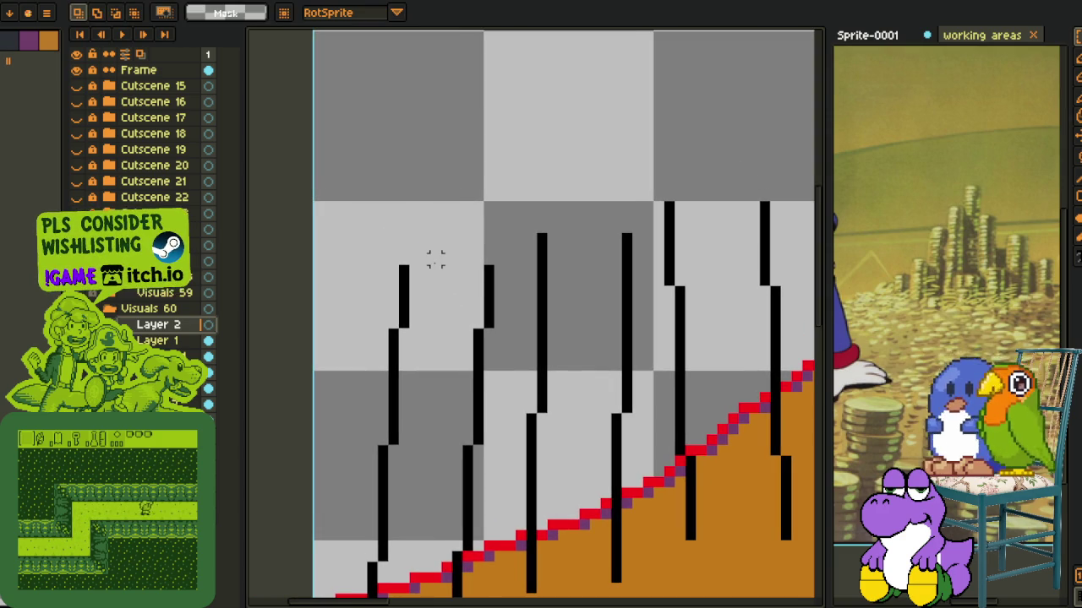
scroll(435, 257, "up", 1)
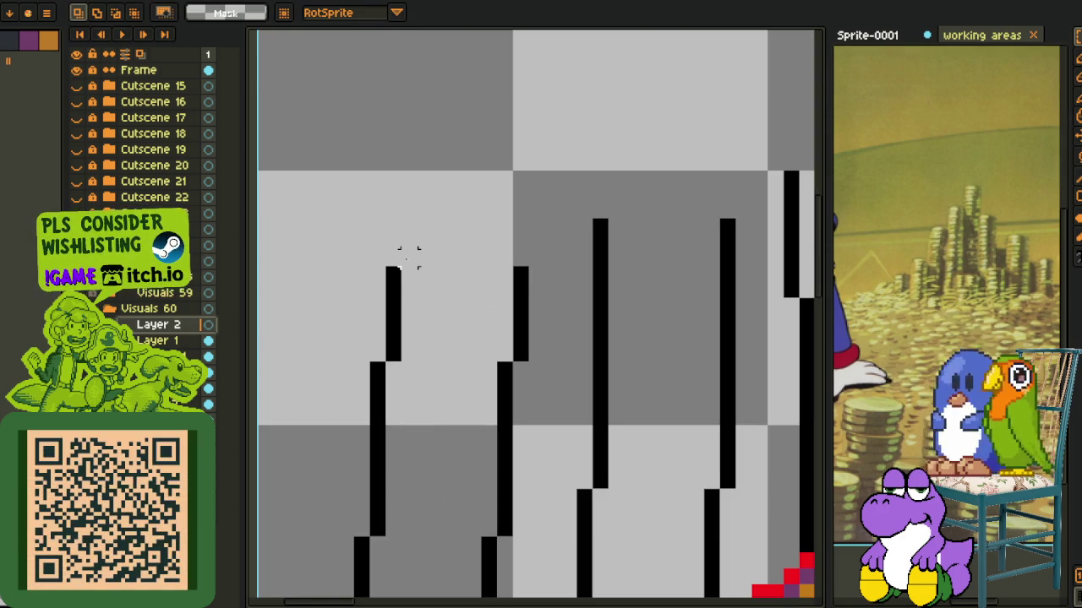
key("b")
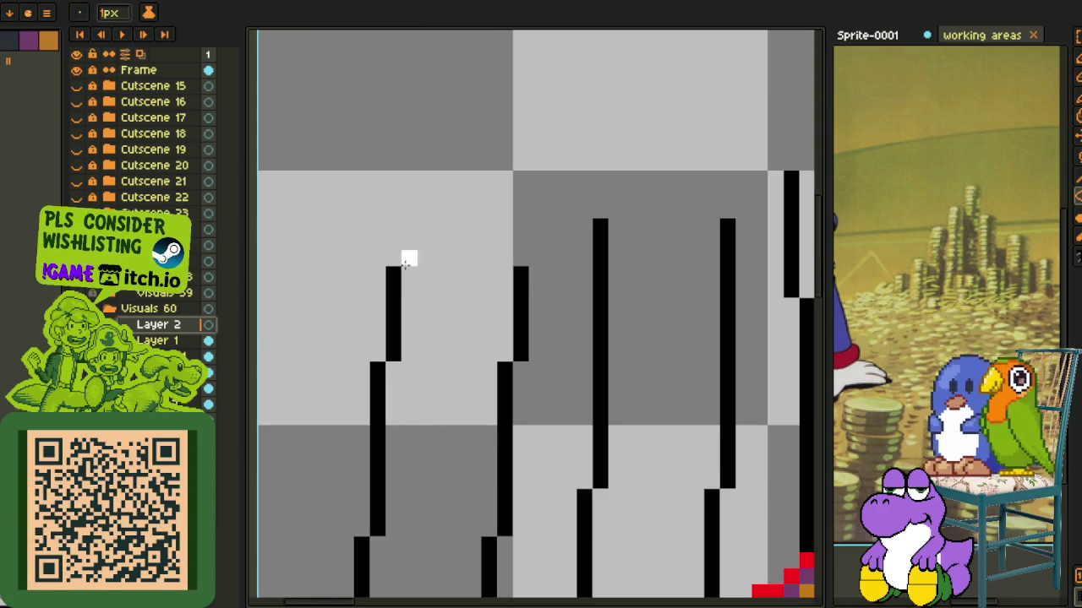
left_click_drag(387, 230, 525, 309)
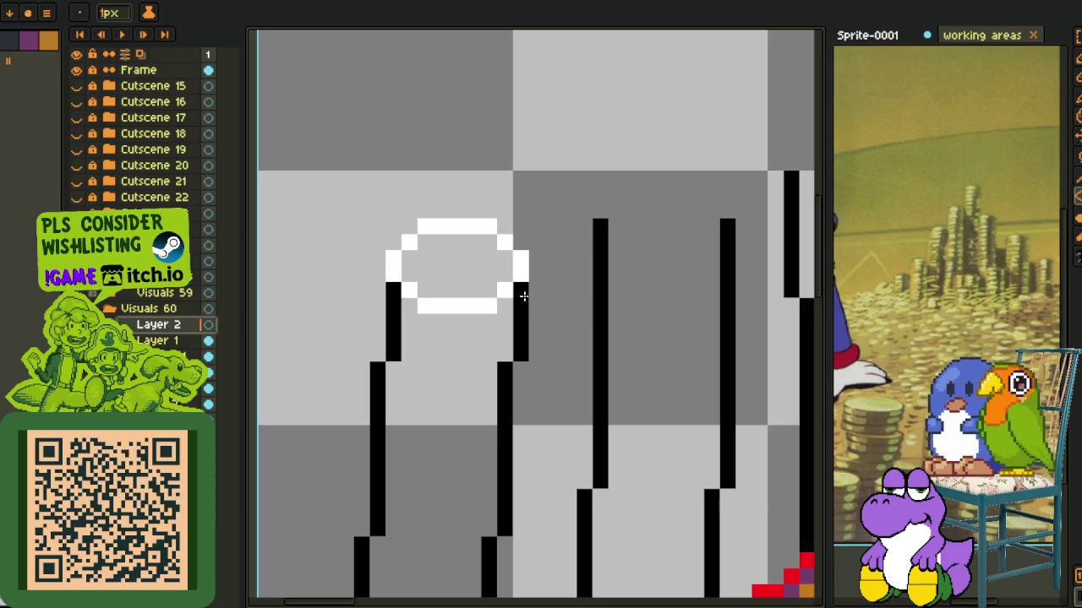
scroll(432, 270, "up", 2)
key("m")
mouse_move(386, 277)
left_mouse_down()
mouse_move(526, 295)
mouse_move(580, 337)
left_mouse_up()
key("Delete")
- Stack two copies of the white arch down the leftmost pillar
left_click_drag(321, 148, 612, 304)
key("Down")
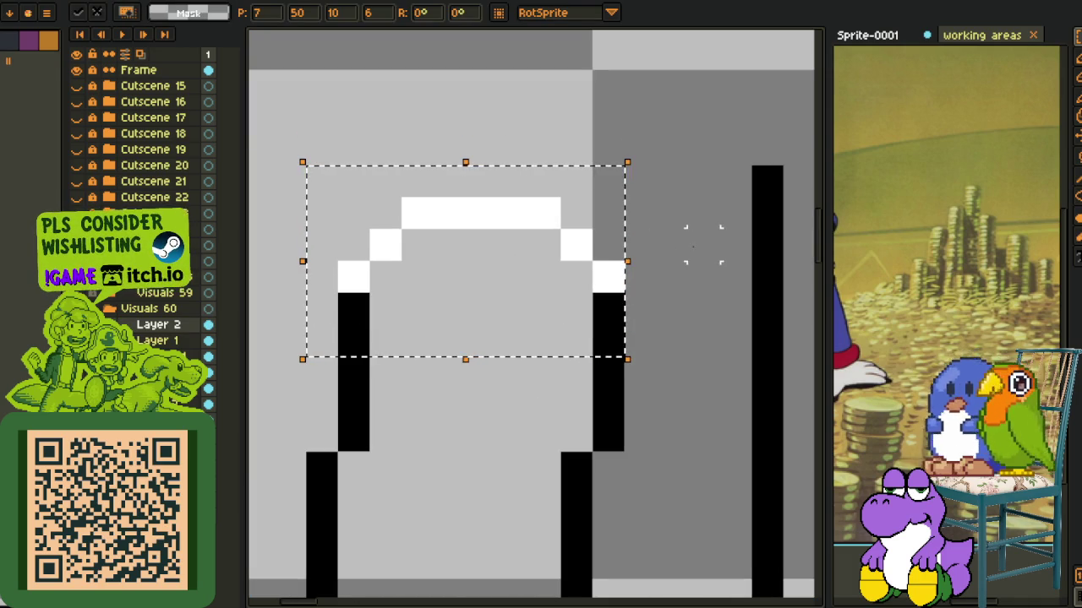
left_click_drag(500, 241, 498, 367)
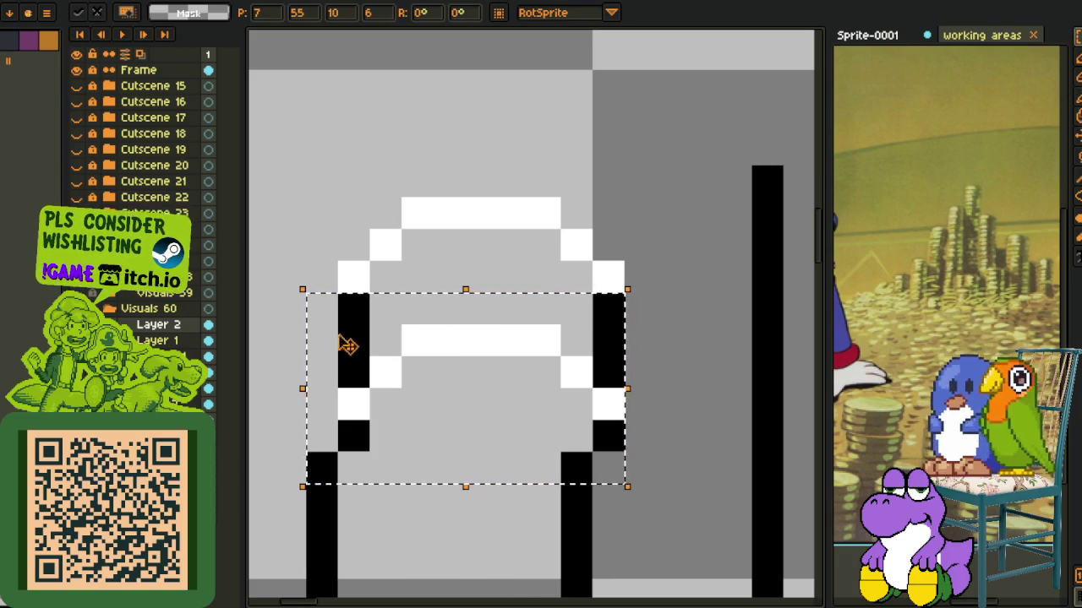
left_click_drag(427, 345, 425, 321)
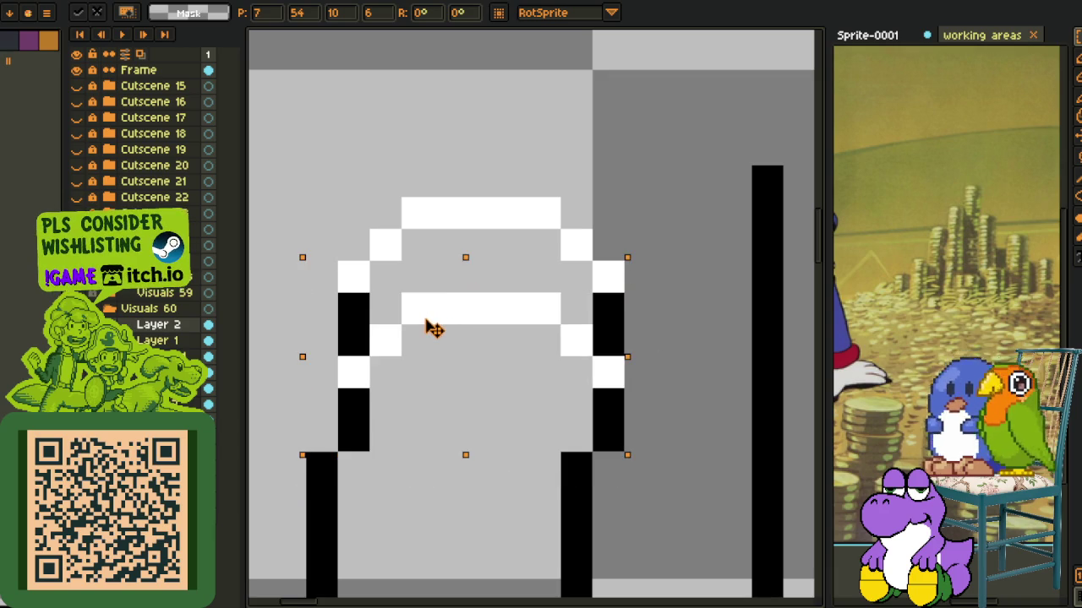
scroll(427, 330, "down", 3)
key("Return")
left_click_drag(448, 343, 426, 386)
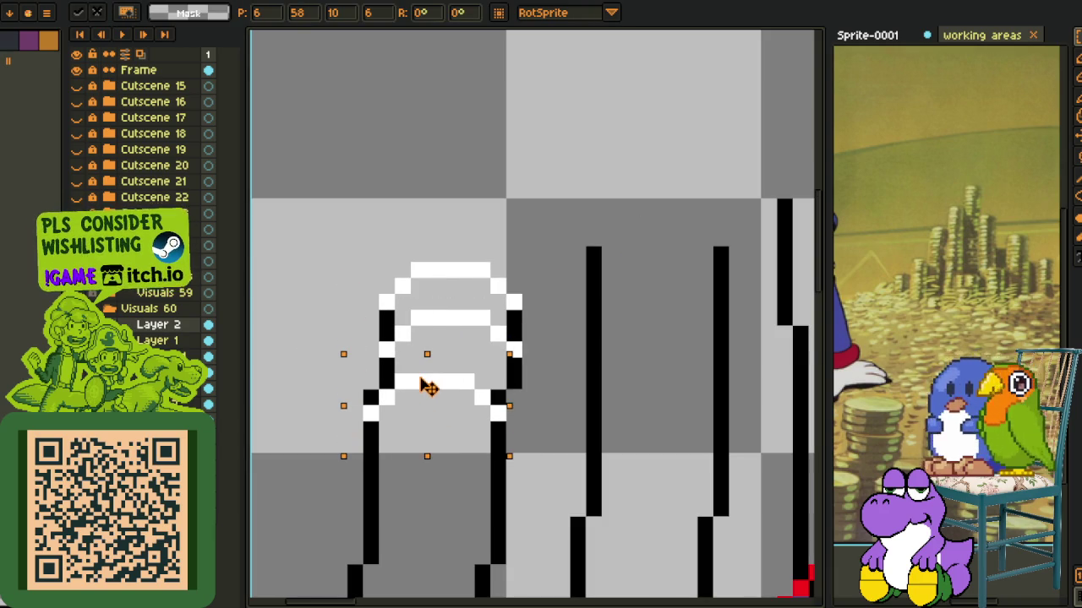
left_click(433, 237)
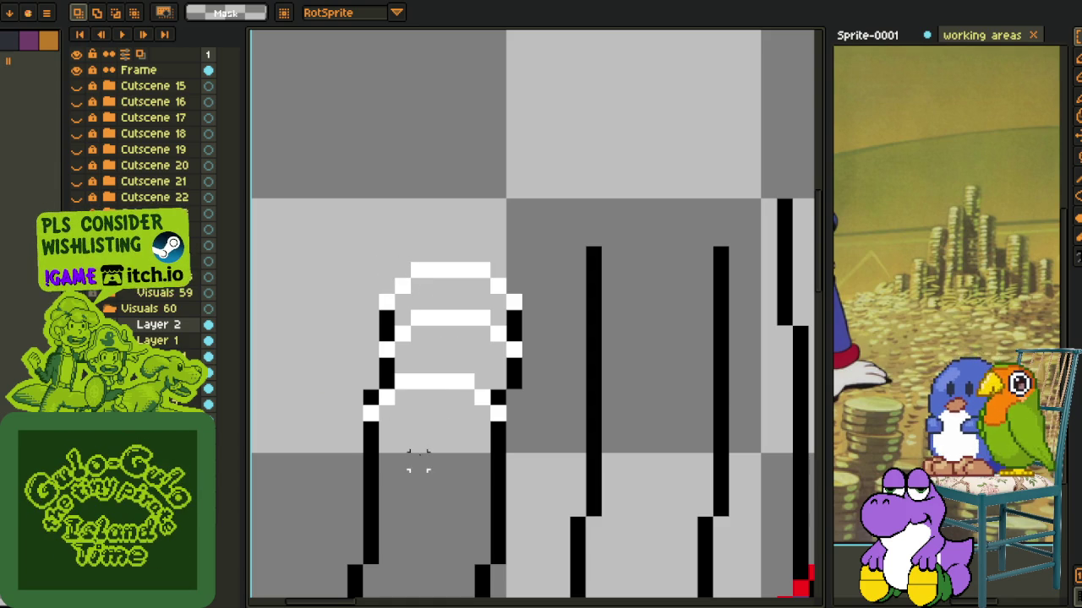
- Paste another white arch near the bottom of the leftmost pillar
left_click_drag(418, 461, 430, 332)
key("ctrl+v")
left_click_drag(446, 222, 441, 380)
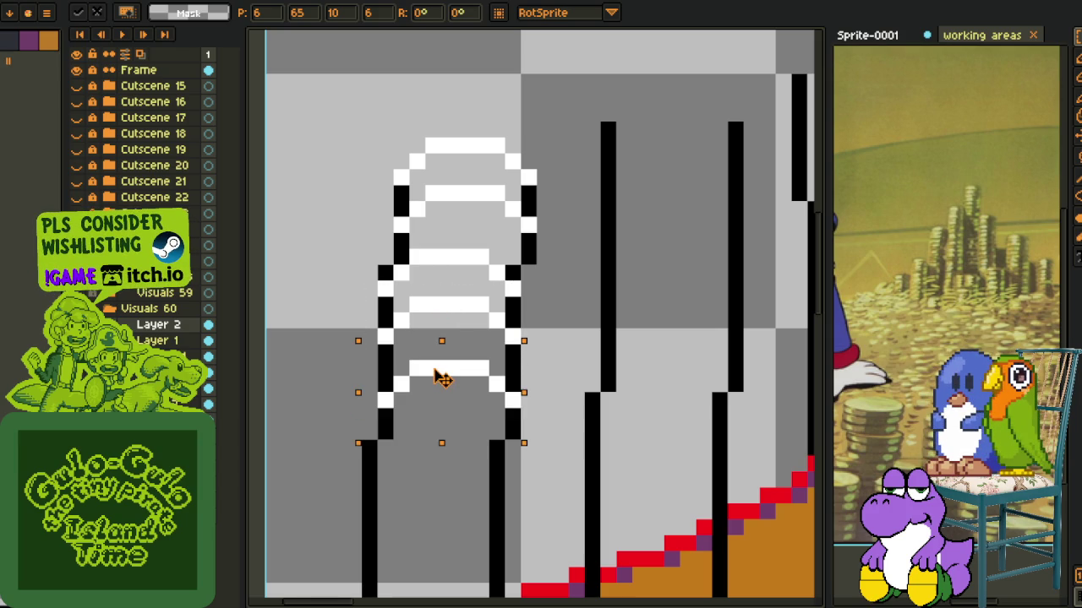
mouse_move(441, 379)
left_mouse_down()
mouse_move(419, 451)
mouse_move(420, 511)
mouse_move(387, 378)
mouse_move(386, 410)
mouse_move(359, 437)
mouse_move(365, 475)
left_mouse_up()
key("Return")
scroll(365, 475, "down", 2)
scroll(464, 361, "down", 1)
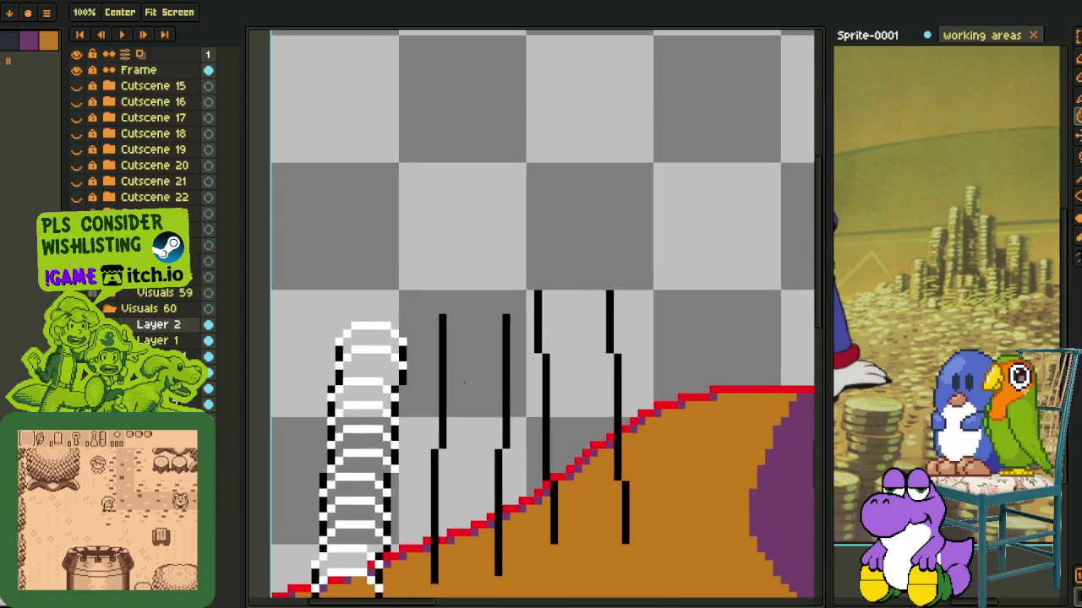
scroll(464, 362, "up", 3)
- Paste a white arch onto the second pillar and move it down its column
key("ctrl+v")
mouse_move(527, 302)
left_mouse_down()
mouse_move(490, 263)
mouse_move(493, 407)
left_mouse_up()
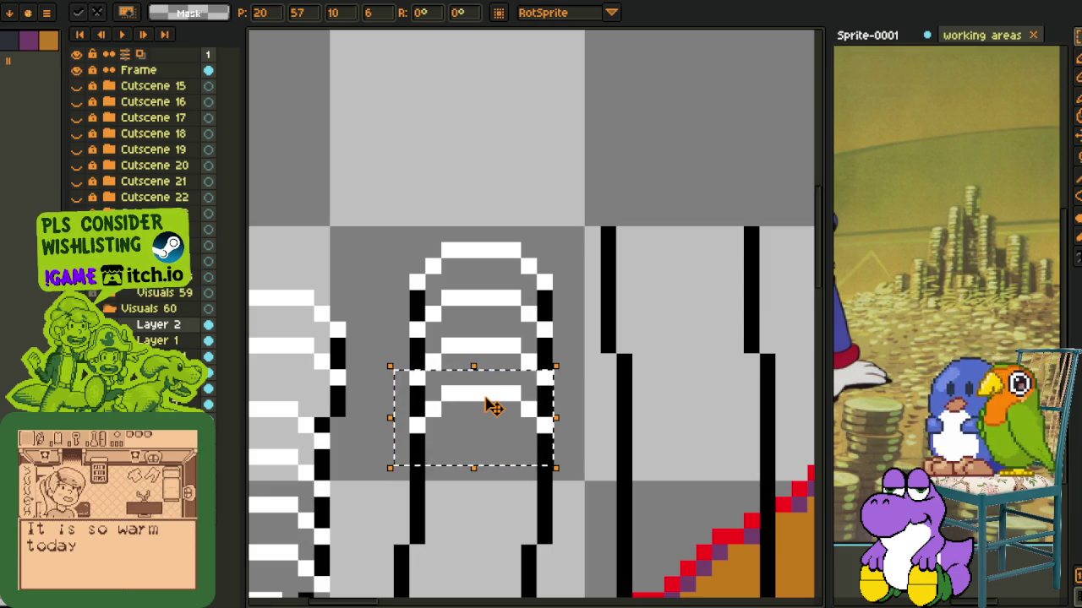
left_click_drag(493, 406, 495, 456)
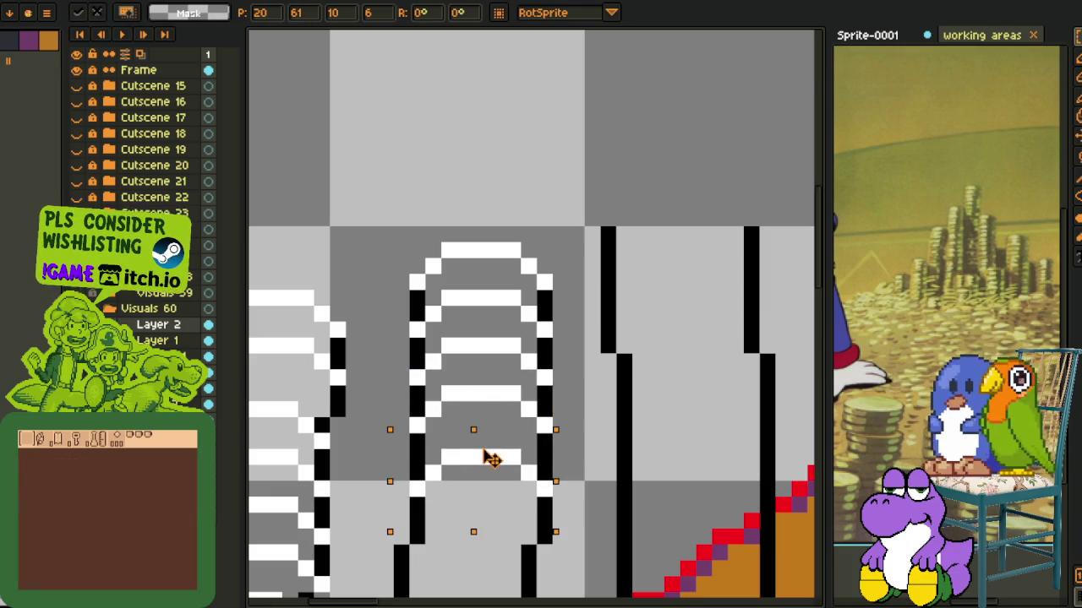
key("Return")
scroll(482, 191, "down", 2)
scroll(482, 191, "down", 2)
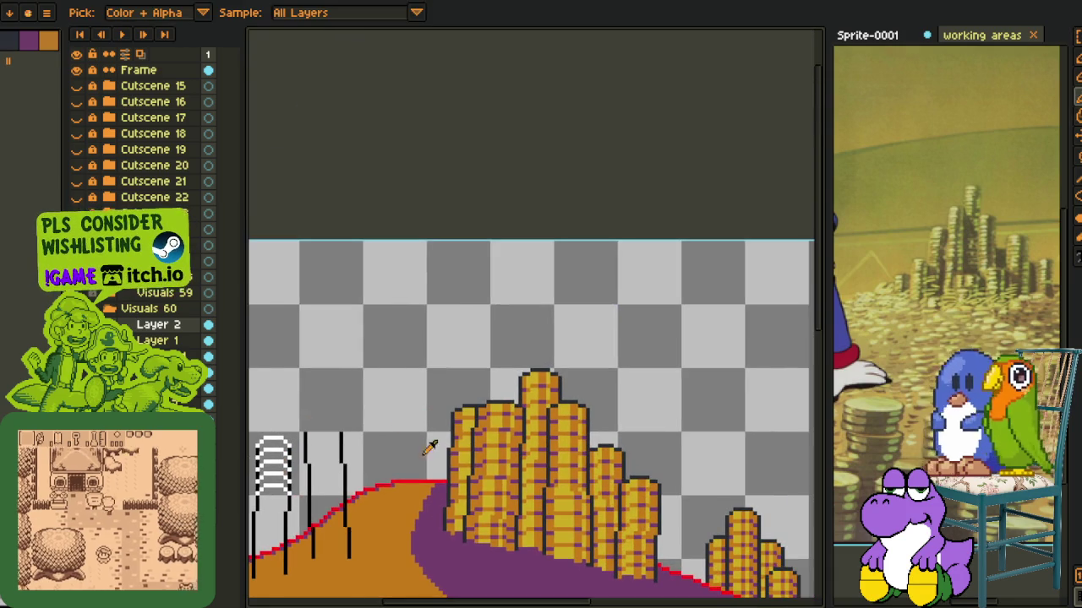
scroll(504, 466, "up", 1)
scroll(462, 427, "up", 2)
scroll(462, 426, "up", 1)
- With the Pencil and panels hidden for a full-width canvas, sweep a black curve through the sky
key("b")
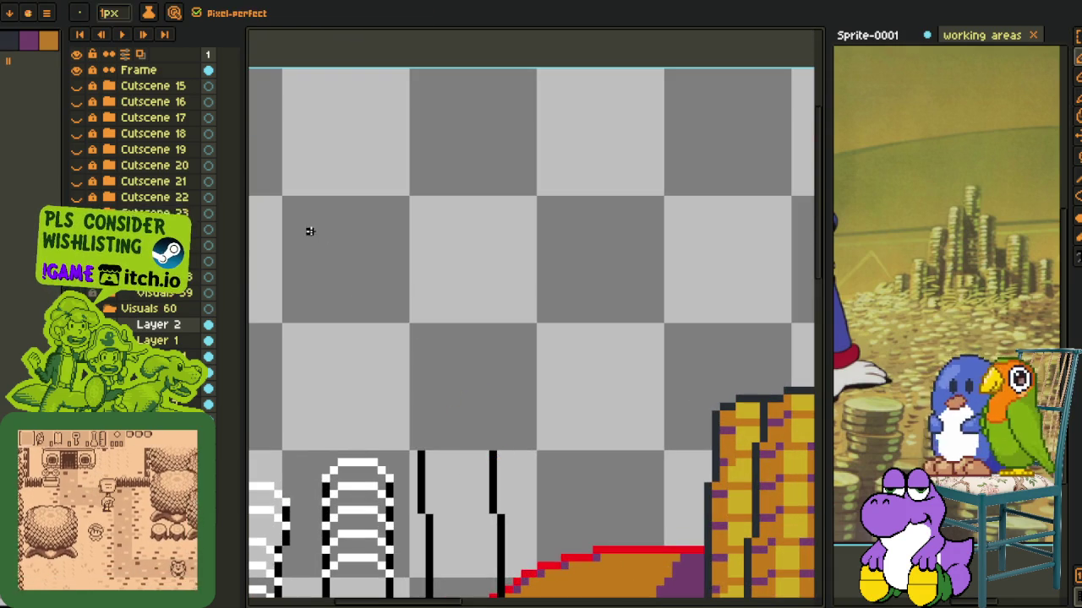
key("Tab")
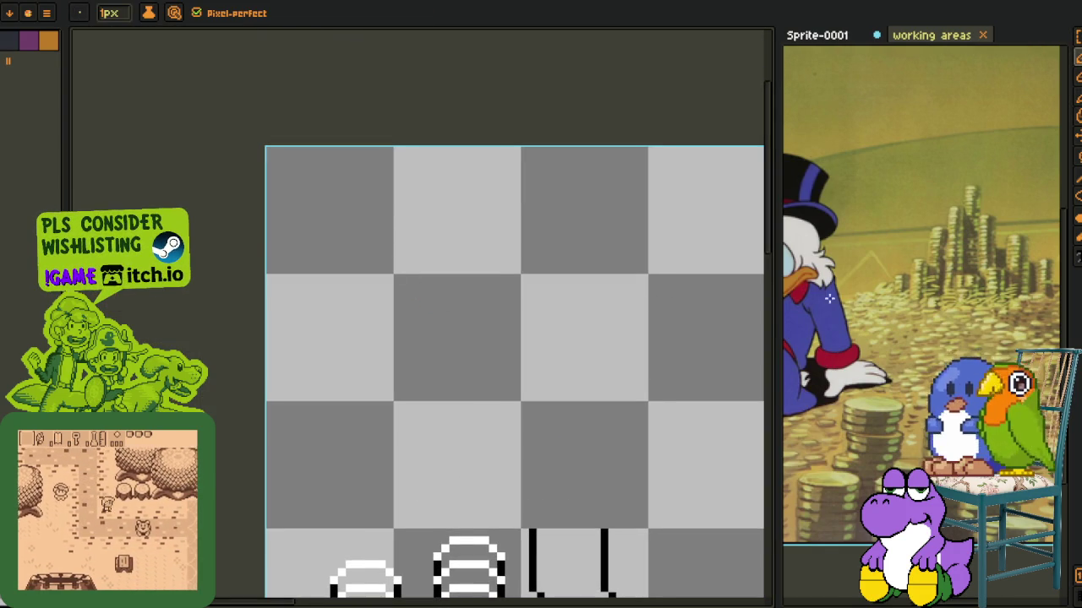
left_click_drag(775, 300, 1064, 300)
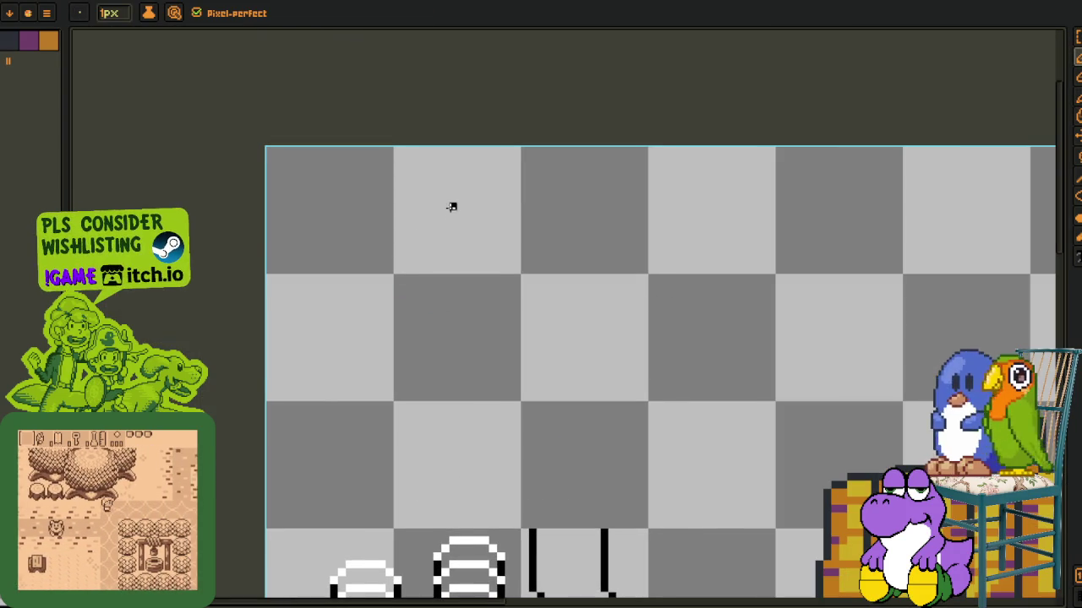
left_click_drag(453, 206, 267, 377)
- Add a small black loop in the upper sky
left_click_drag(428, 373, 369, 332)
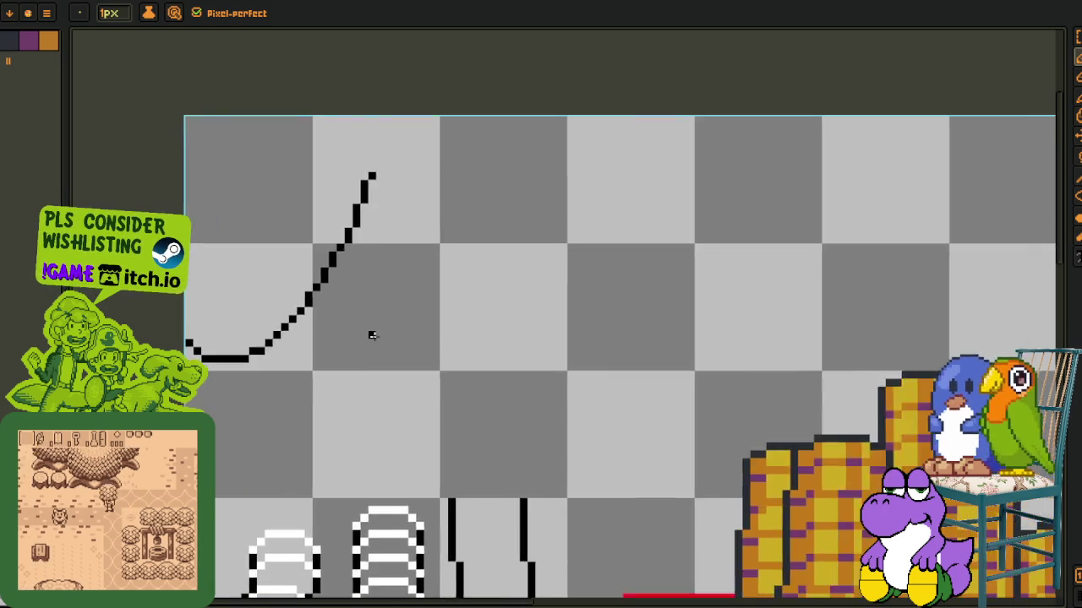
scroll(380, 330, "up", 1)
left_click_drag(392, 280, 414, 314)
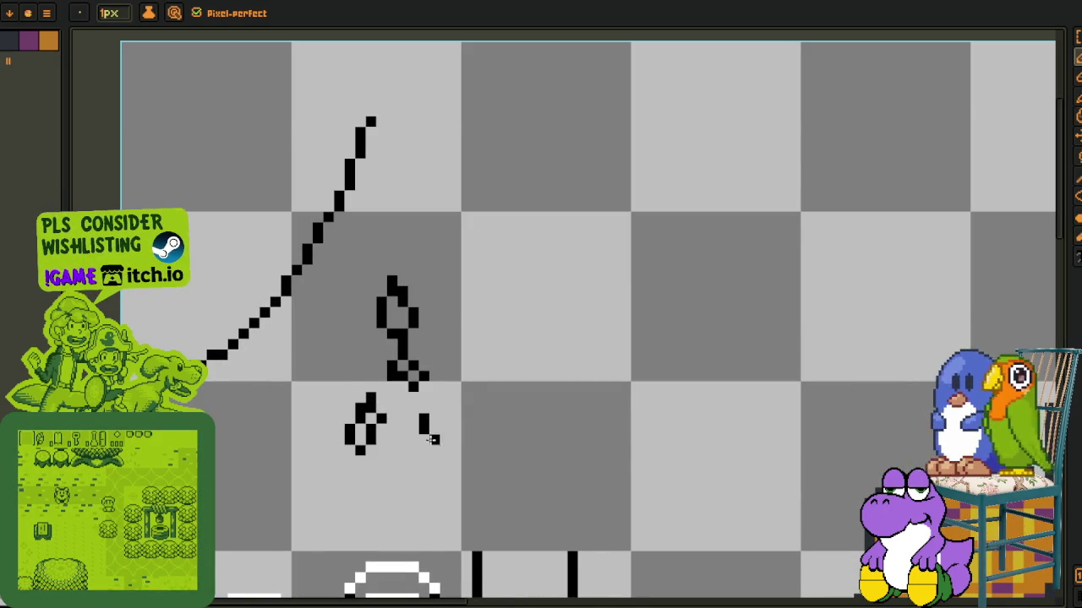
scroll(380, 365, "down", 1)
scroll(397, 372, "right", 3)
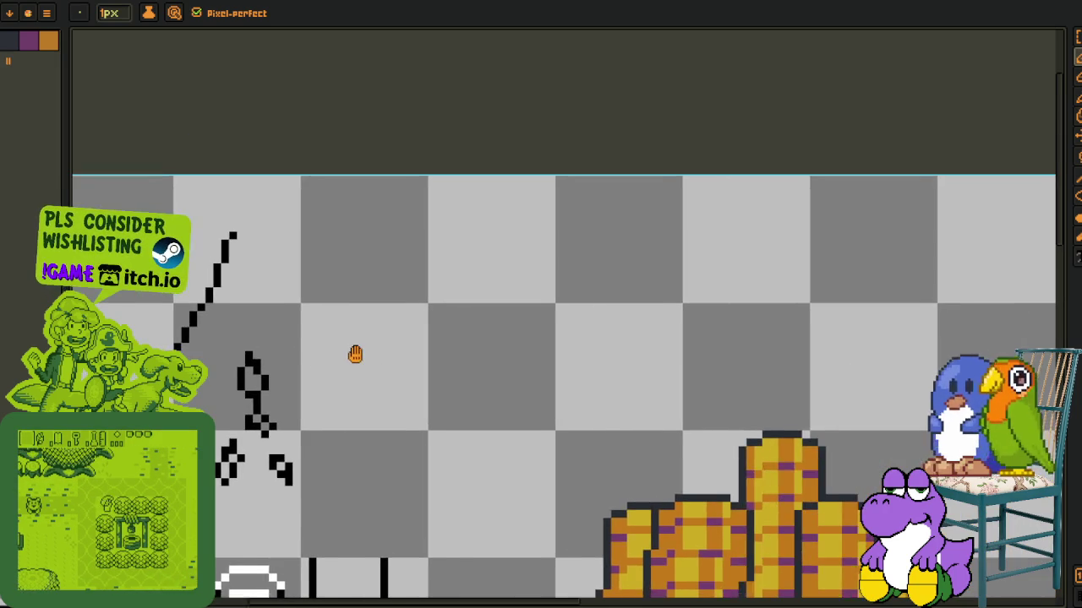
scroll(352, 352, "right", 3)
scroll(293, 360, "right", 2)
- Draw a long black curved line above the tall coin stack, ending in a flat horizontal tail
left_click_drag(350, 241, 567, 400)
scroll(567, 400, "down", 1)
mouse_move(486, 395)
left_mouse_down()
mouse_move(534, 369)
mouse_move(563, 370)
mouse_move(521, 338)
left_mouse_up()
scroll(522, 338, "right", 1)
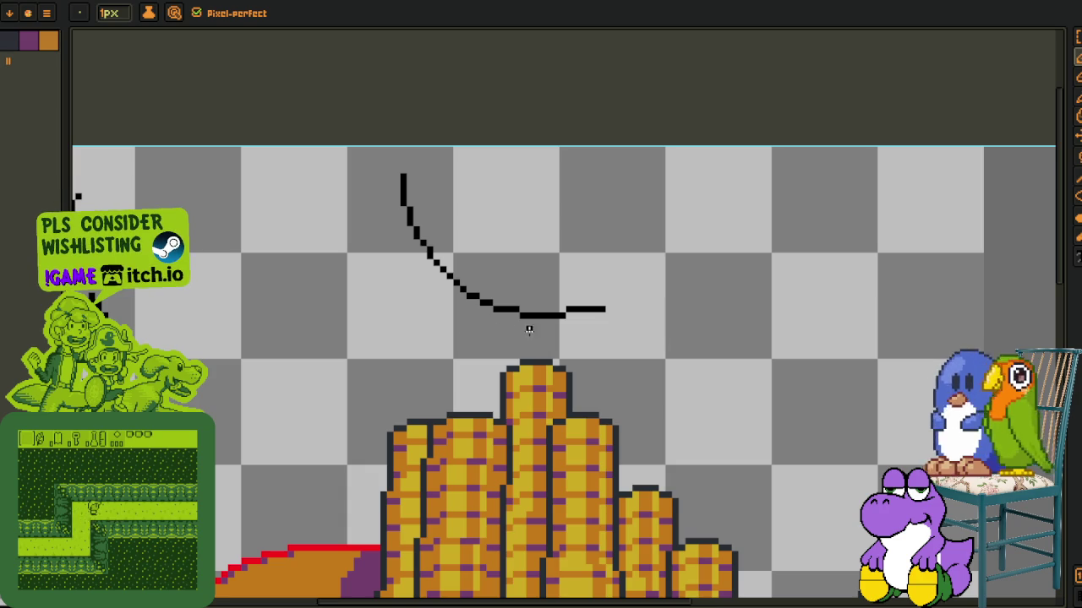
scroll(473, 347, "left", 3)
scroll(338, 348, "left", 2)
scroll(230, 347, "up", 1)
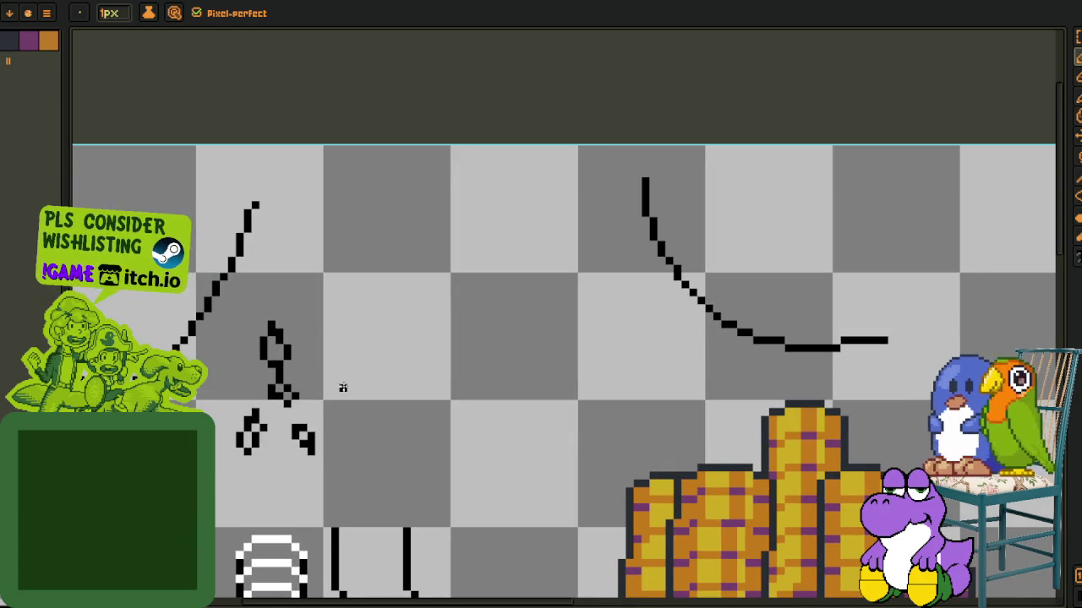
scroll(355, 386, "left", 3)
scroll(423, 372, "right", 5)
scroll(469, 368, "right", 2)
scroll(469, 368, "right", 3)
scroll(473, 365, "down", 2)
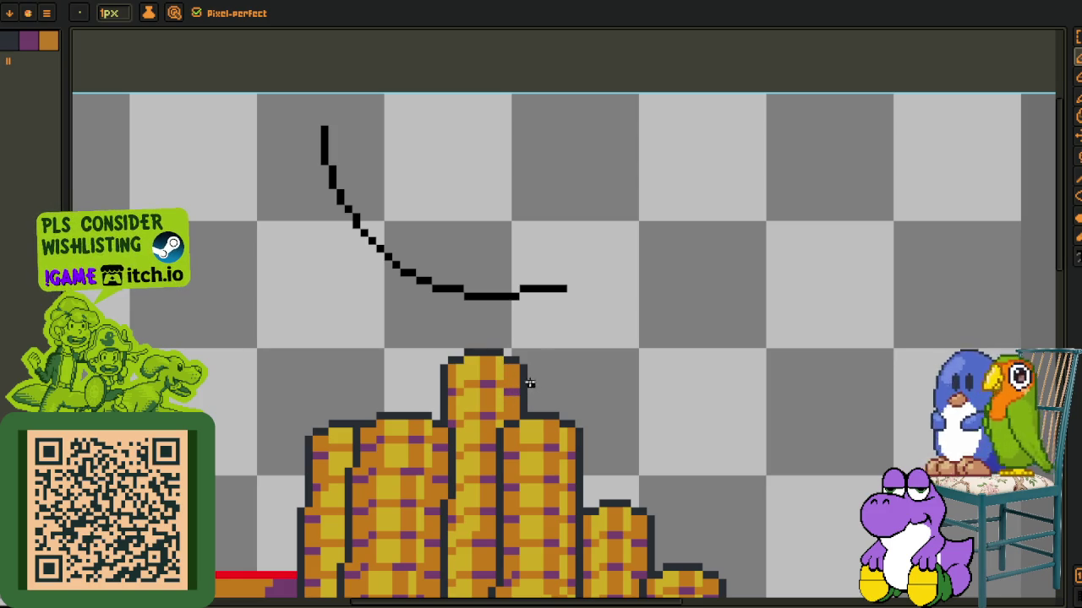
left_click_drag(394, 358, 481, 380)
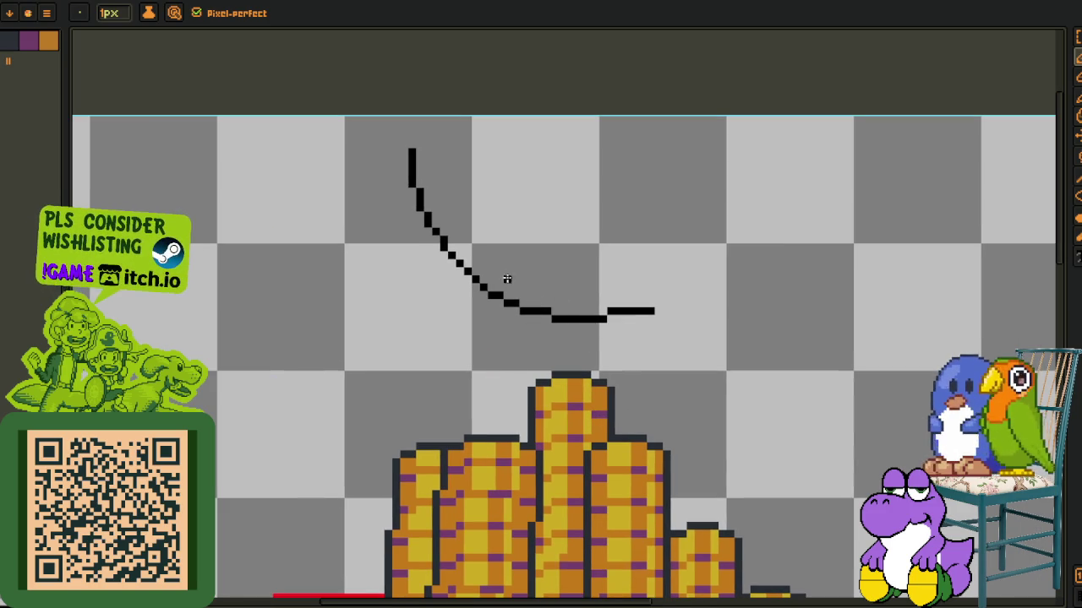
scroll(494, 281, "left", 3)
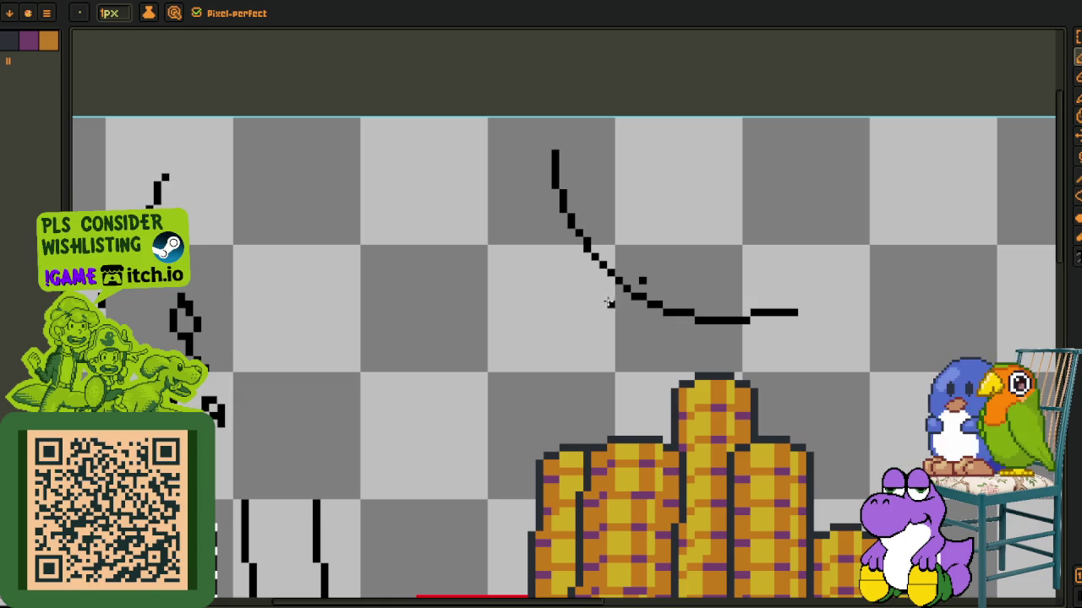
left_click_drag(622, 290, 219, 328)
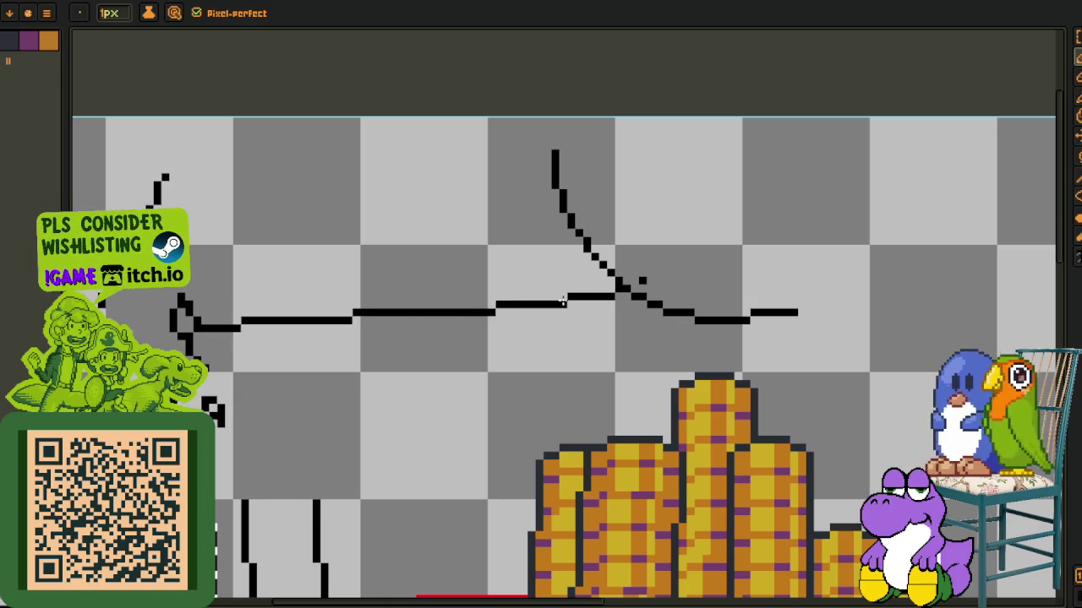
key("ctrl+z")
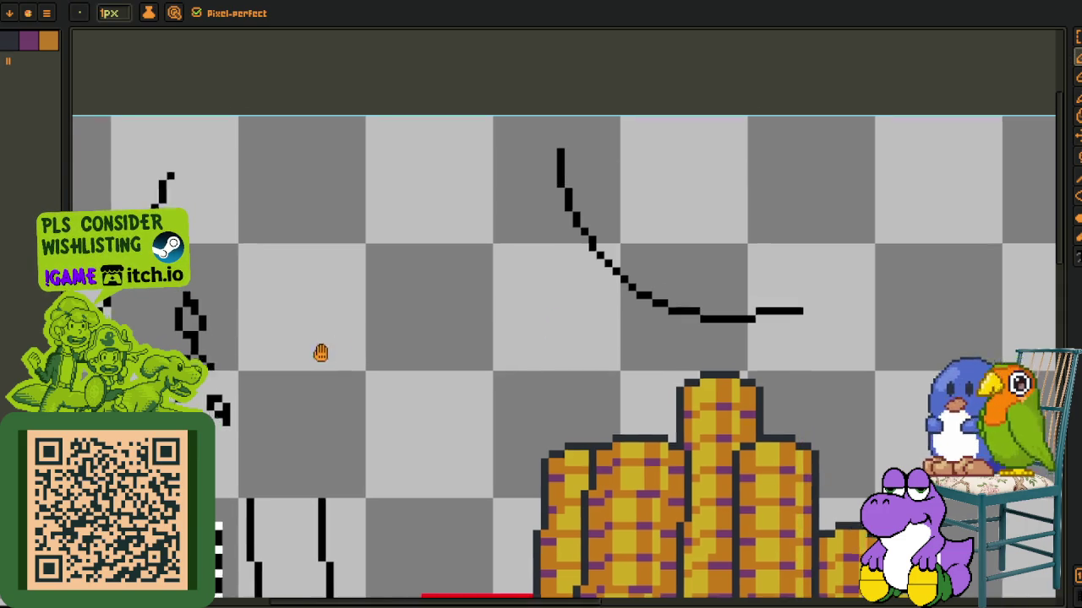
scroll(313, 347, "left", 2)
scroll(287, 308, "up", 2)
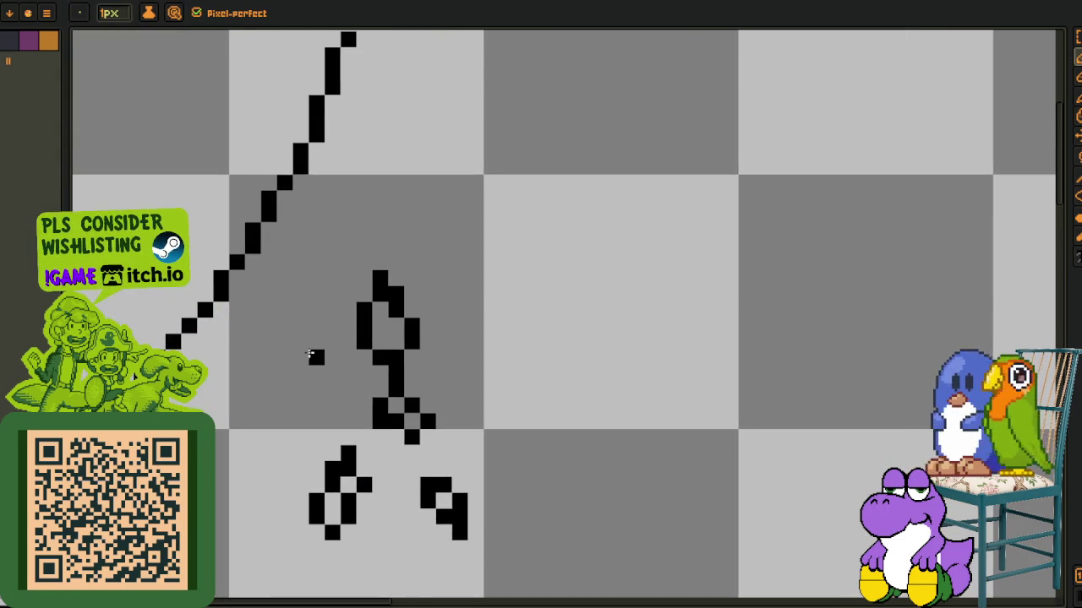
scroll(329, 303, "down", 2)
scroll(361, 317, "left", 2)
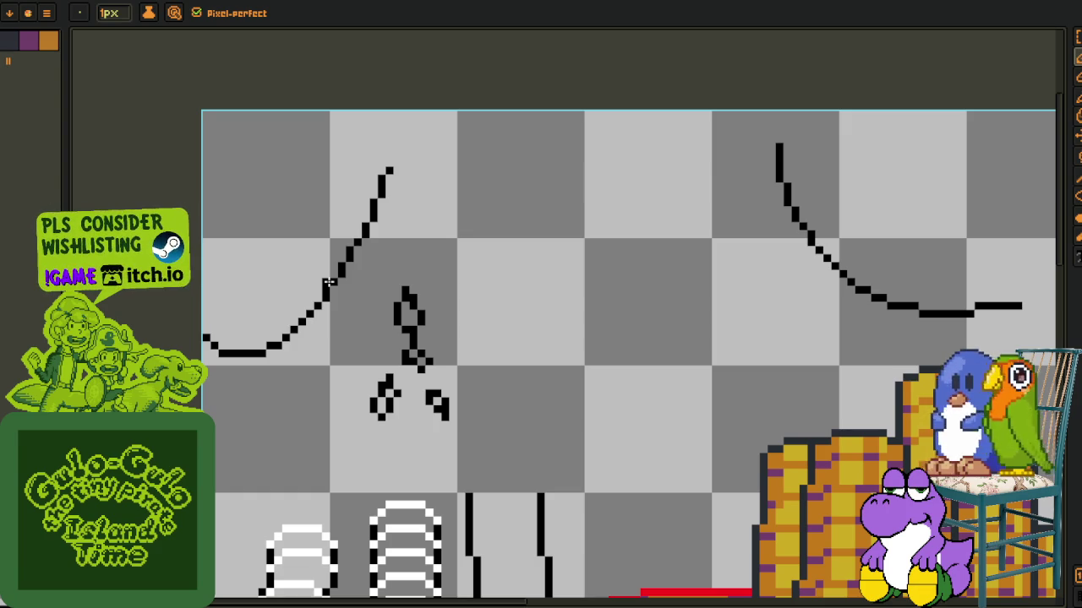
scroll(406, 320, "up", 1)
scroll(422, 237, "up", 1)
scroll(419, 227, "up", 2)
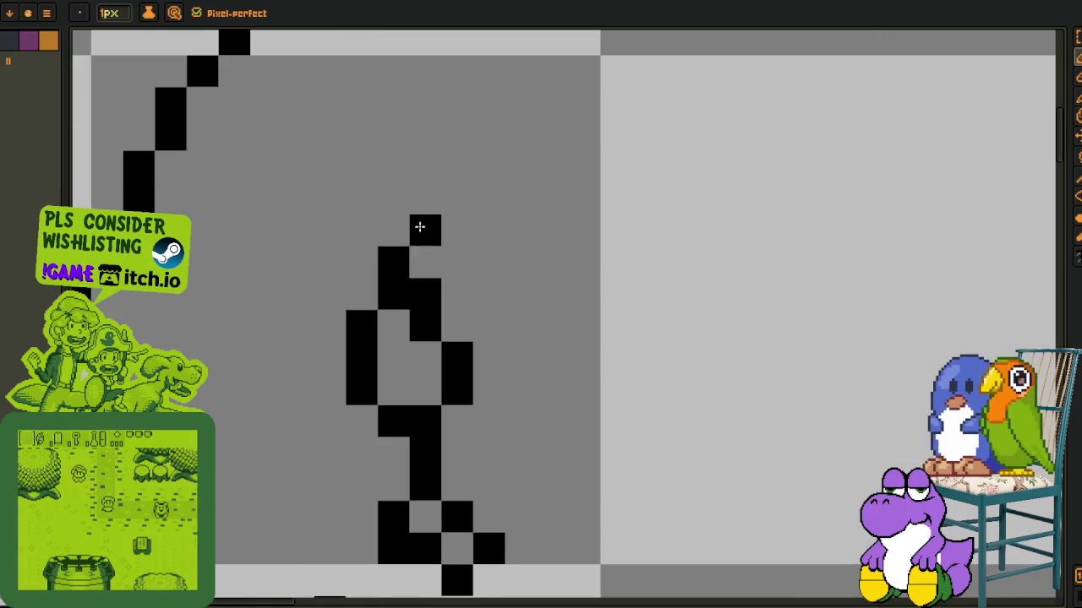
scroll(448, 447, "down", 3)
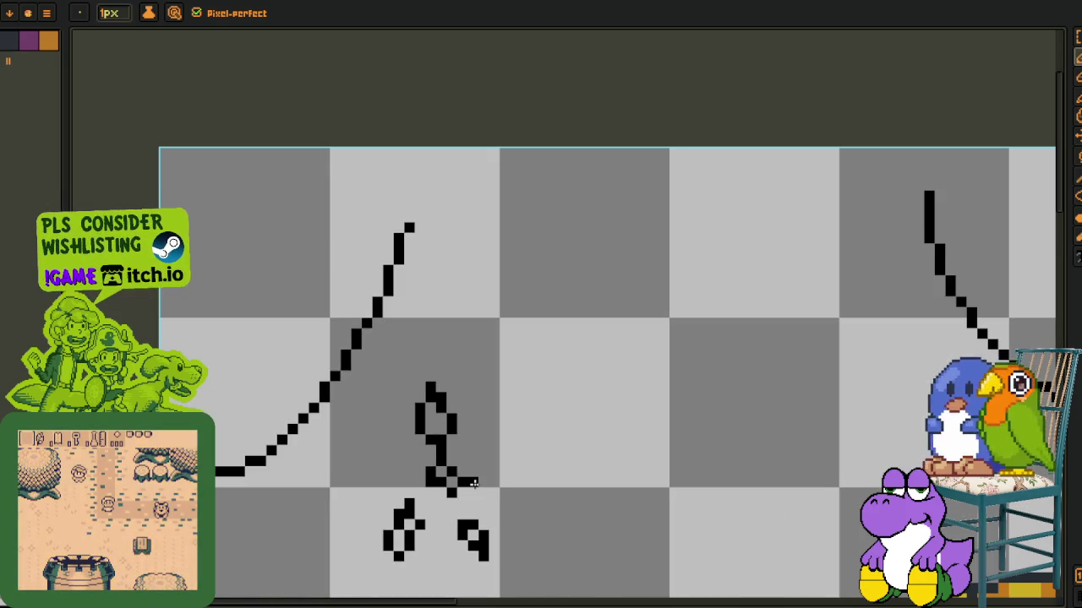
left_click_drag(512, 474, 507, 449)
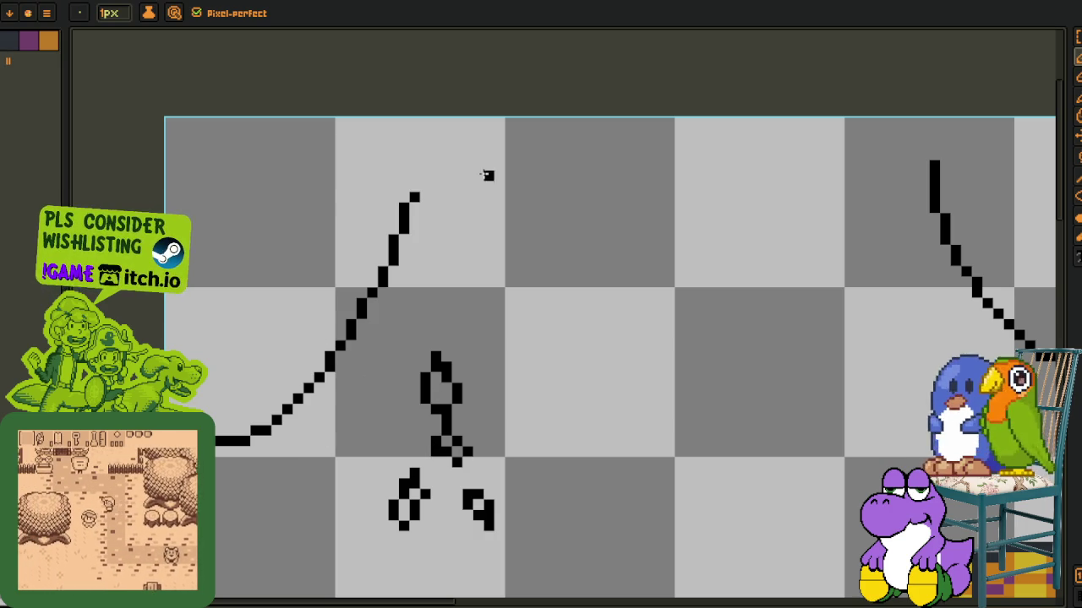
mouse_move(476, 381)
left_mouse_down()
mouse_move(355, 386)
mouse_move(388, 369)
left_mouse_up()
left_click_drag(606, 370, 265, 273)
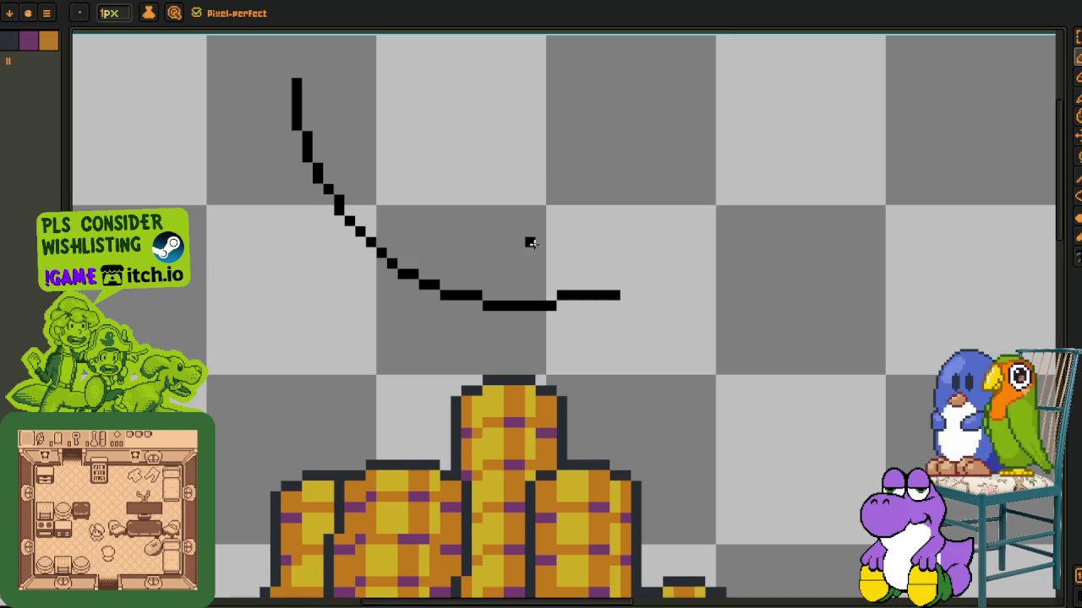
mouse_move(288, 327)
left_mouse_down()
mouse_move(470, 316)
mouse_move(811, 325)
left_mouse_up()
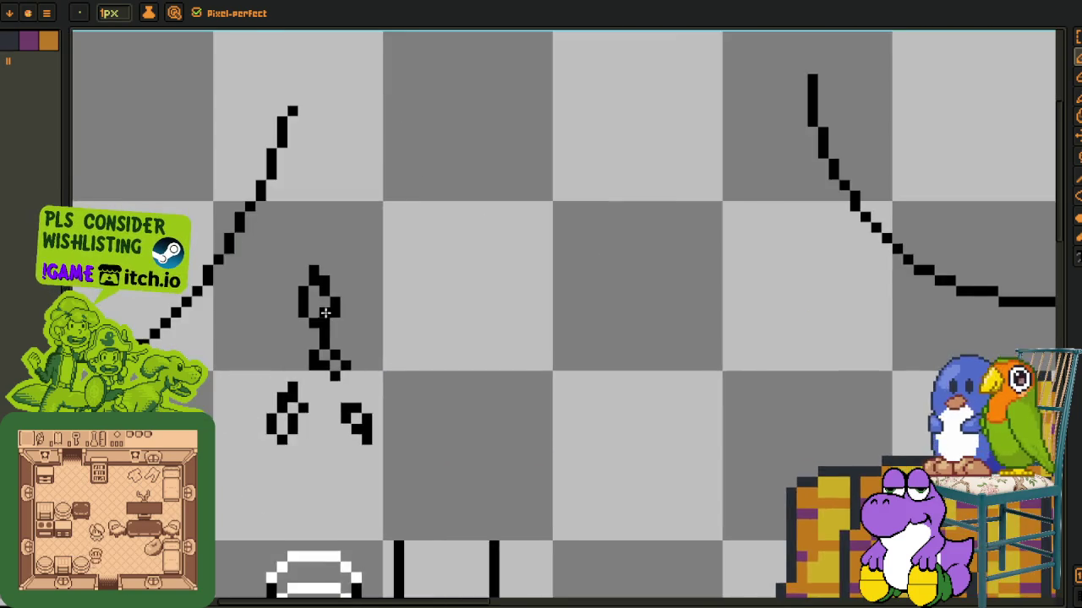
scroll(325, 312, "up", 3)
left_click_drag(266, 310, 457, 415)
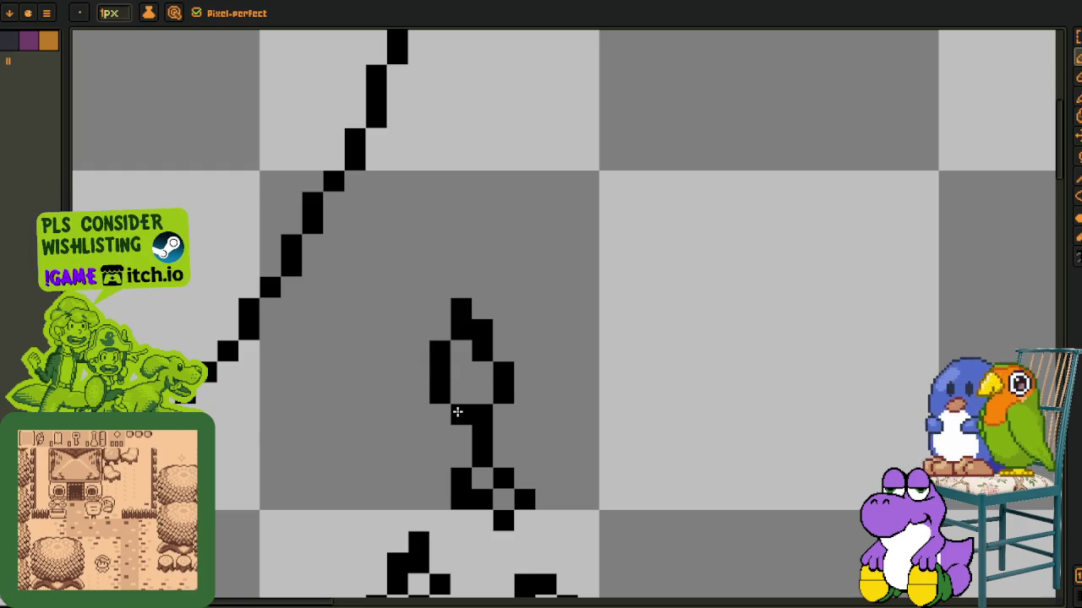
scroll(457, 412, "down", 3)
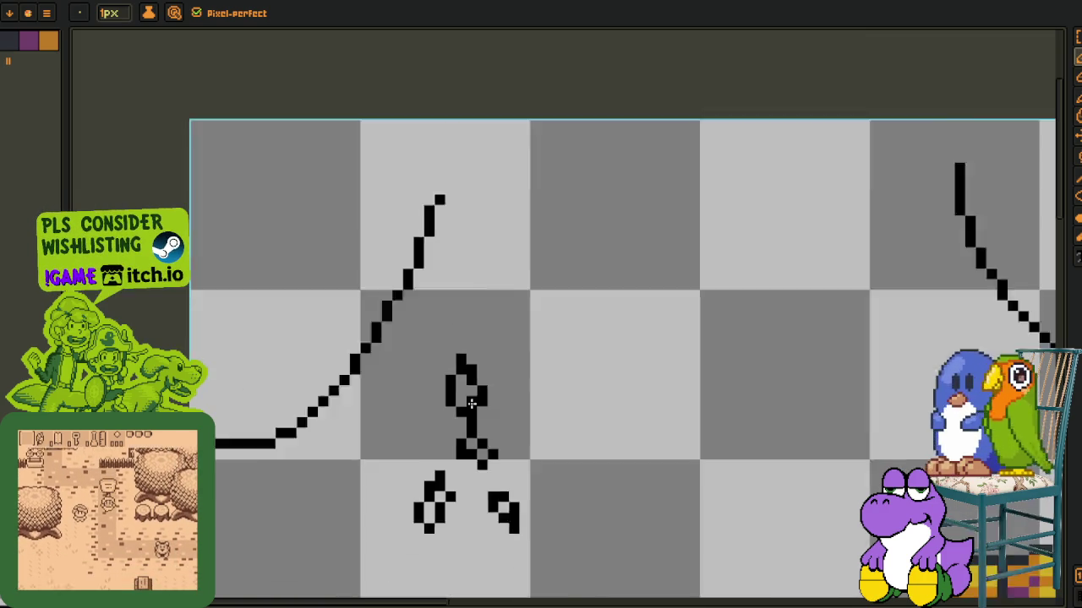
left_click_drag(532, 406, 262, 360)
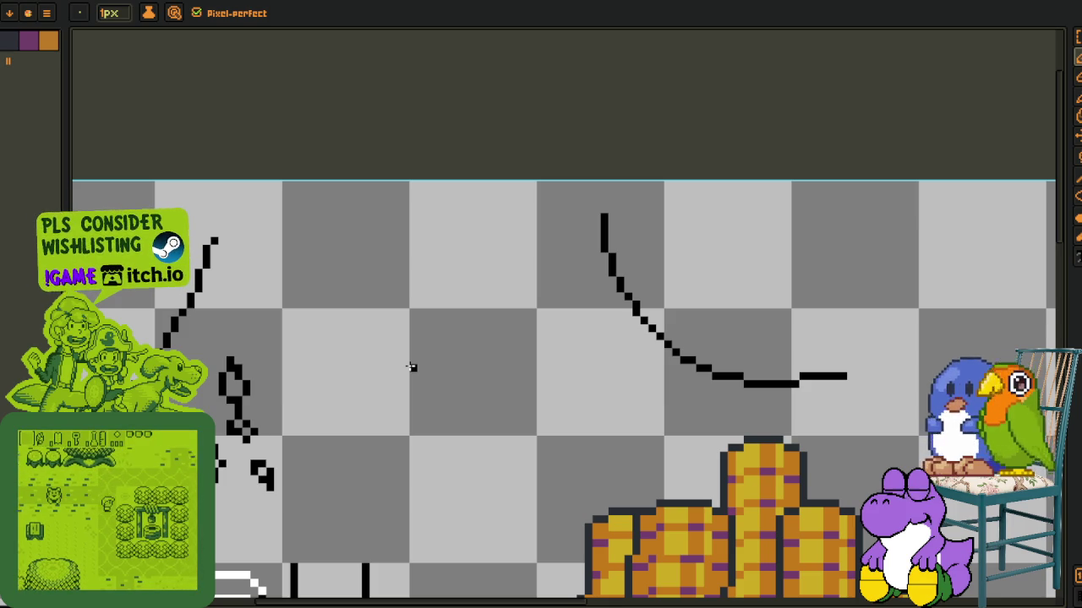
left_click(460, 447)
key("ctrl+z")
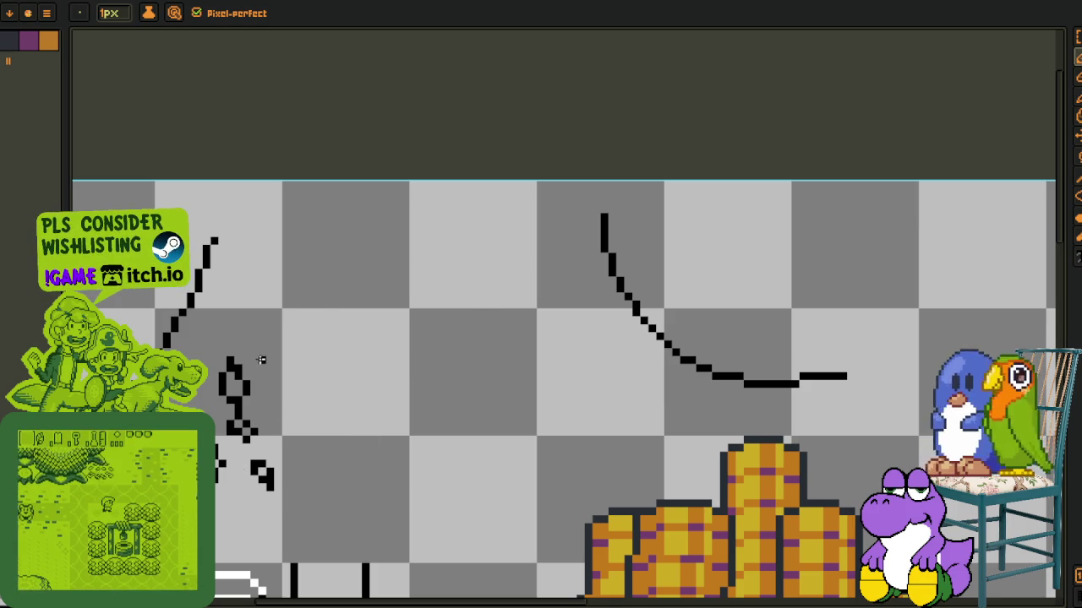
left_click_drag(296, 449, 423, 419)
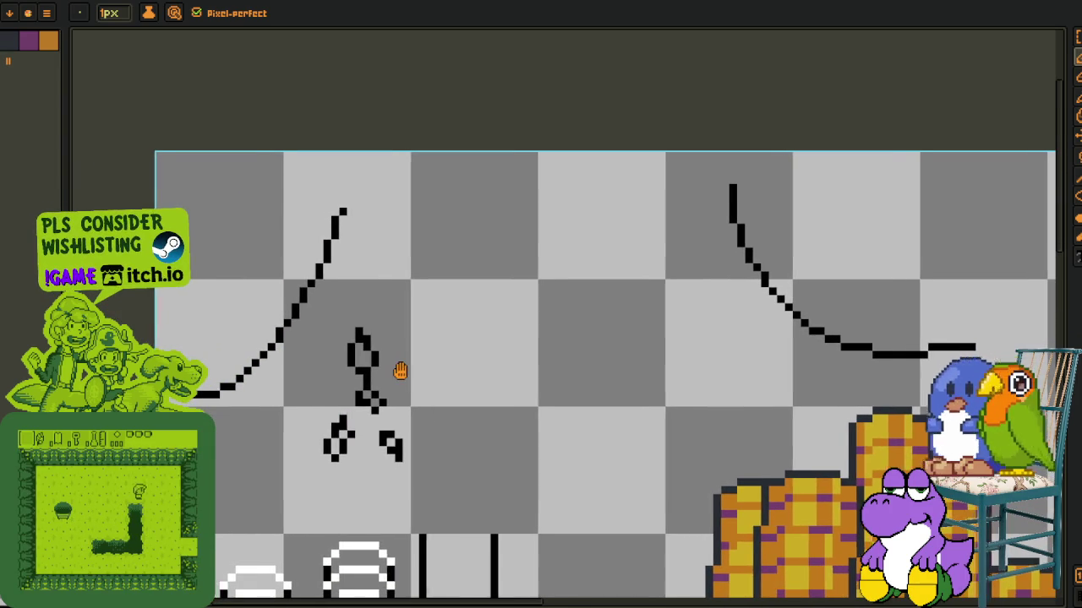
left_click_drag(398, 370, 435, 372)
left_click_drag(473, 430, 504, 405)
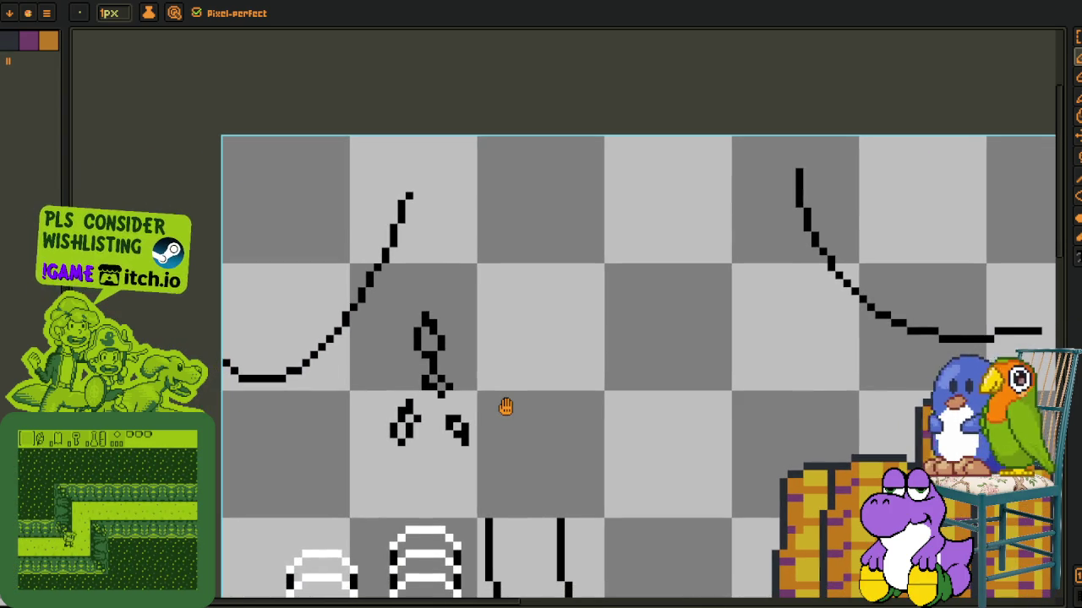
mouse_move(505, 407)
left_mouse_down()
mouse_move(430, 422)
mouse_move(398, 403)
left_mouse_up()
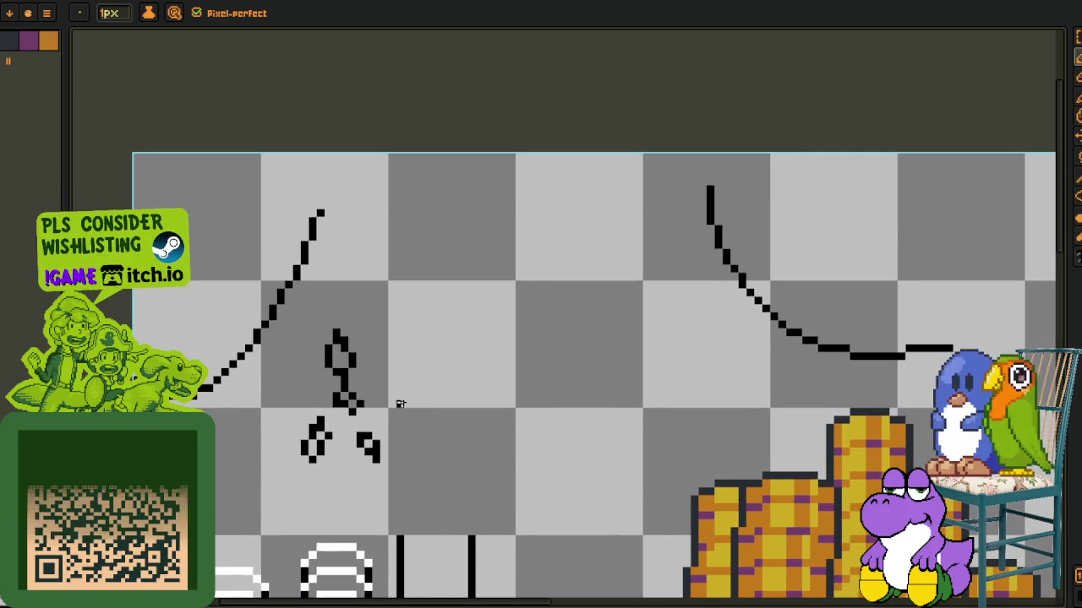
left_click_drag(553, 366, 367, 394)
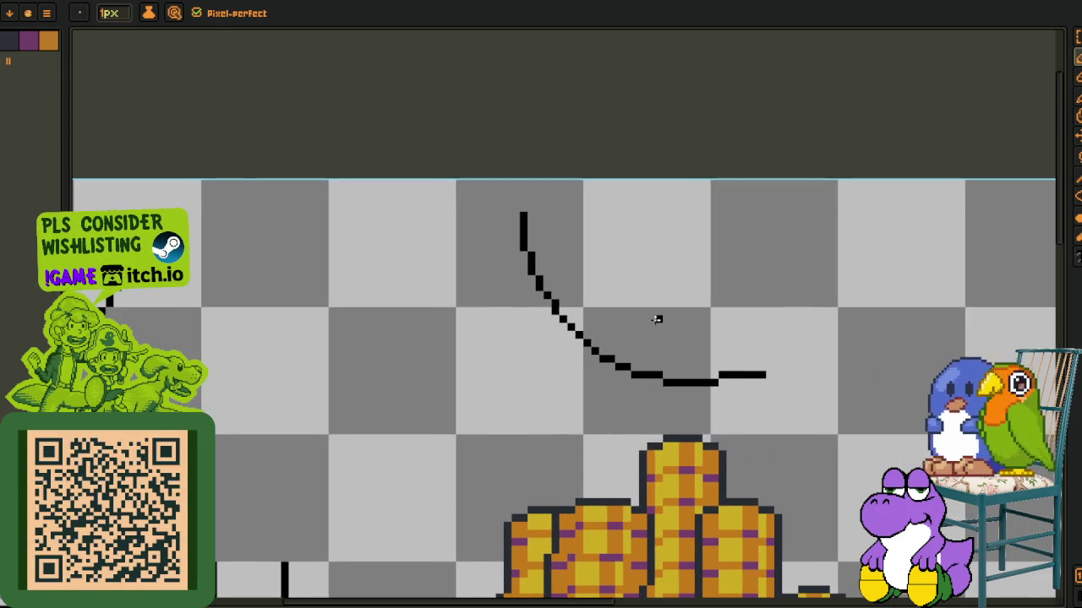
left_click_drag(251, 403, 365, 373)
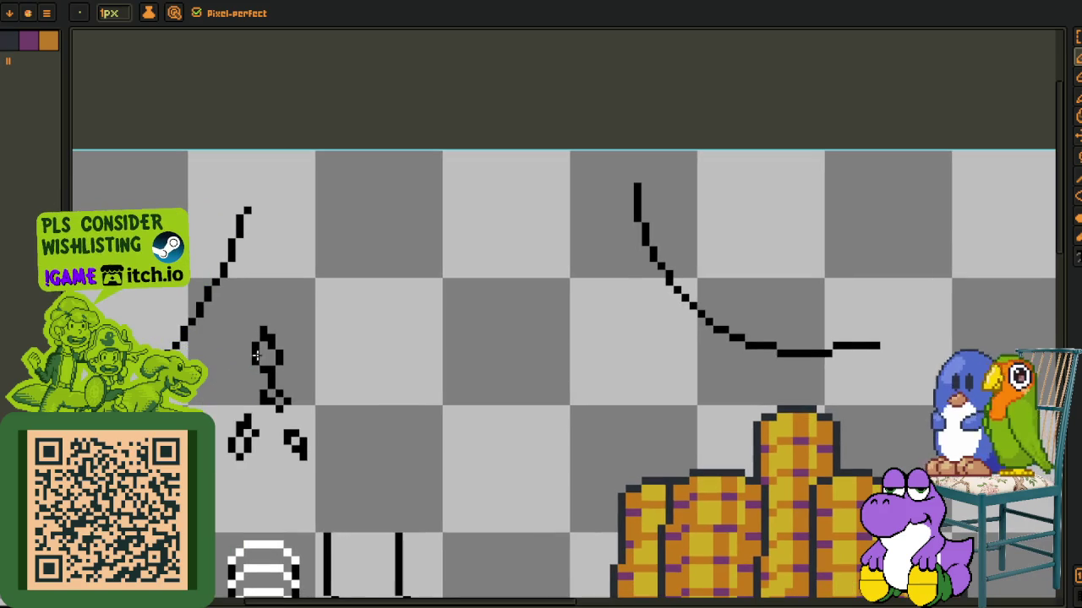
mouse_move(235, 322)
left_mouse_down()
mouse_move(364, 444)
mouse_move(197, 334)
mouse_move(200, 344)
left_mouse_up()
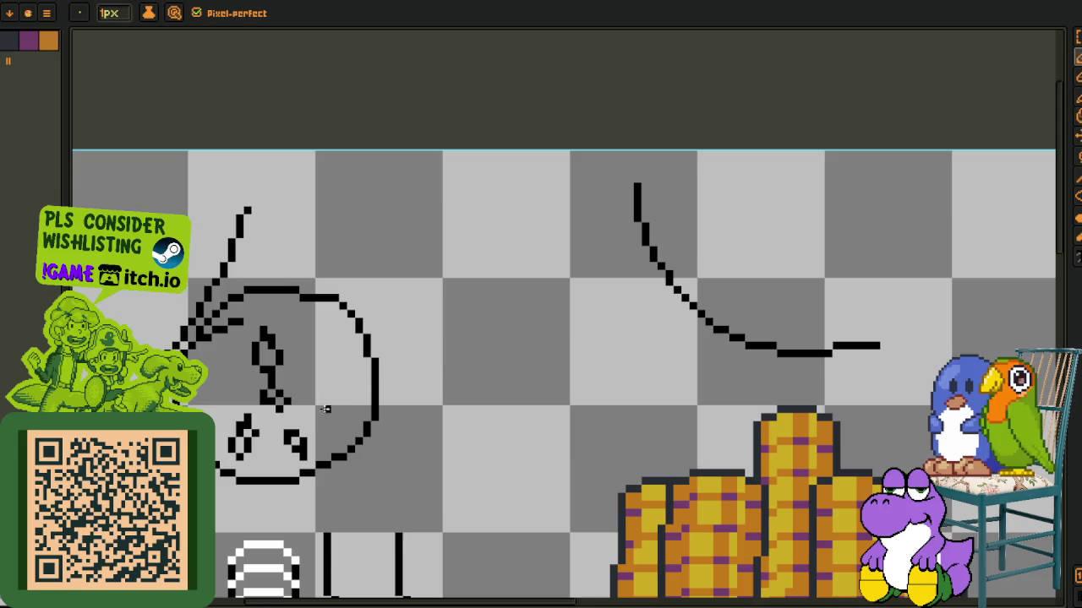
key("ctrl+z")
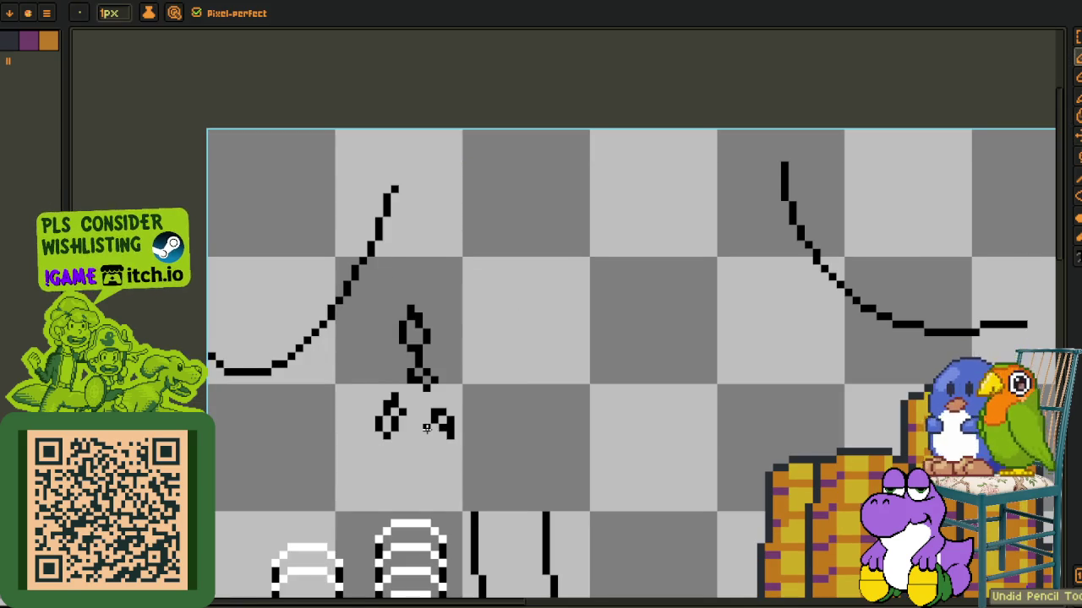
left_click_drag(427, 429, 457, 429)
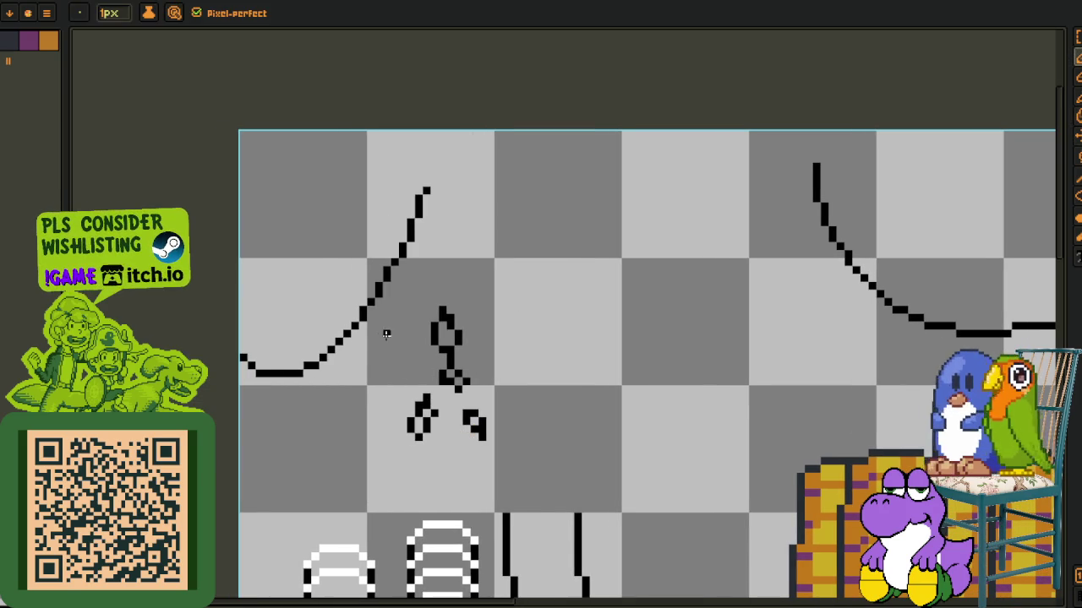